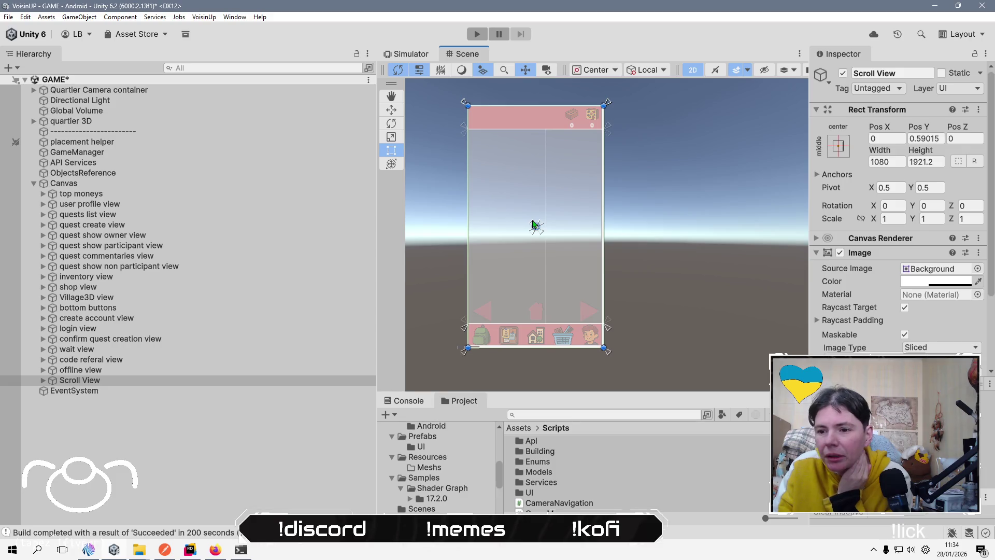
Add a new UI Panel under Canvas named Debug Panel.
{"action": "left_click", "coordinate": [231, 381]}
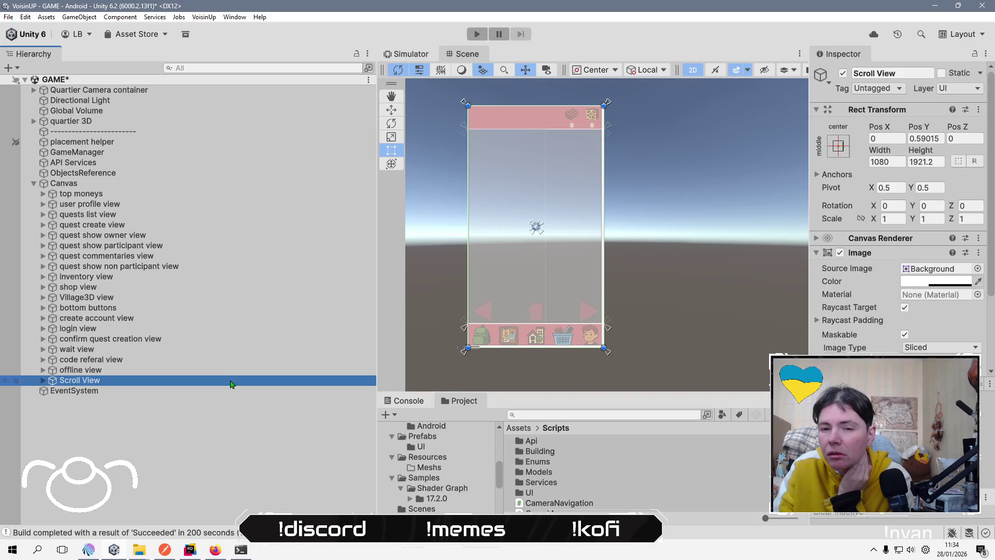
{"action": "left_click", "coordinate": [155, 184]}
{"action": "right_click", "coordinate": [156, 184]}
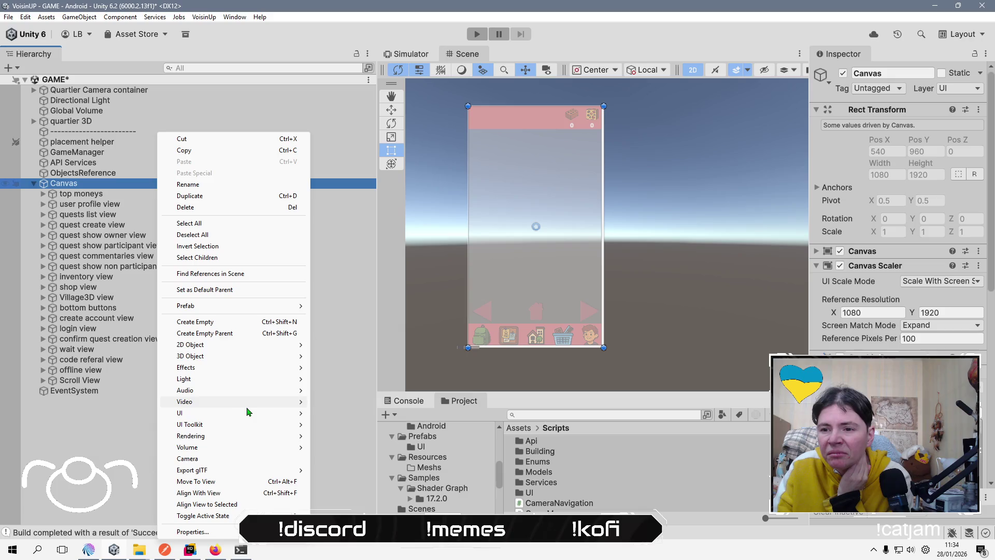
{"action": "mouse_move", "coordinate": [252, 414]}
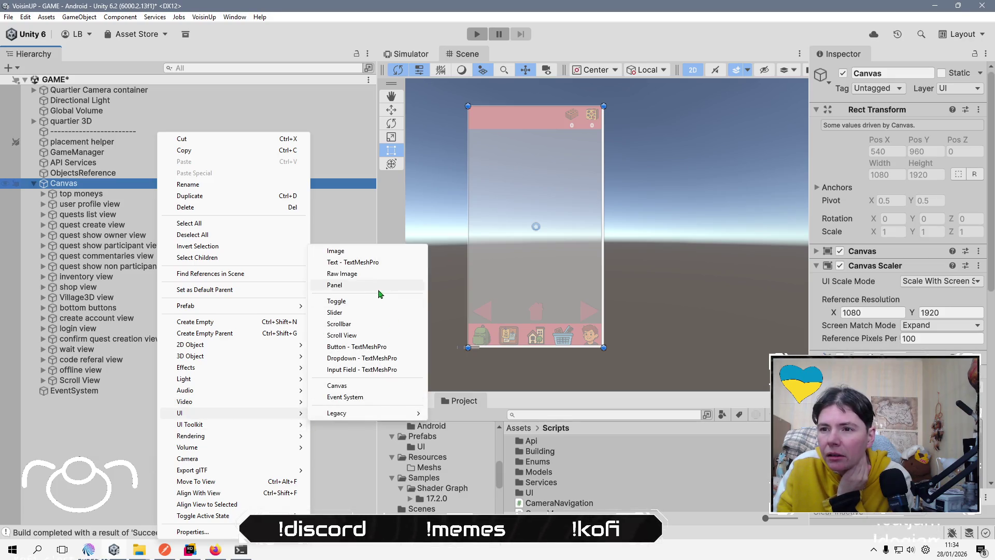
{"action": "left_click", "coordinate": [362, 286]}
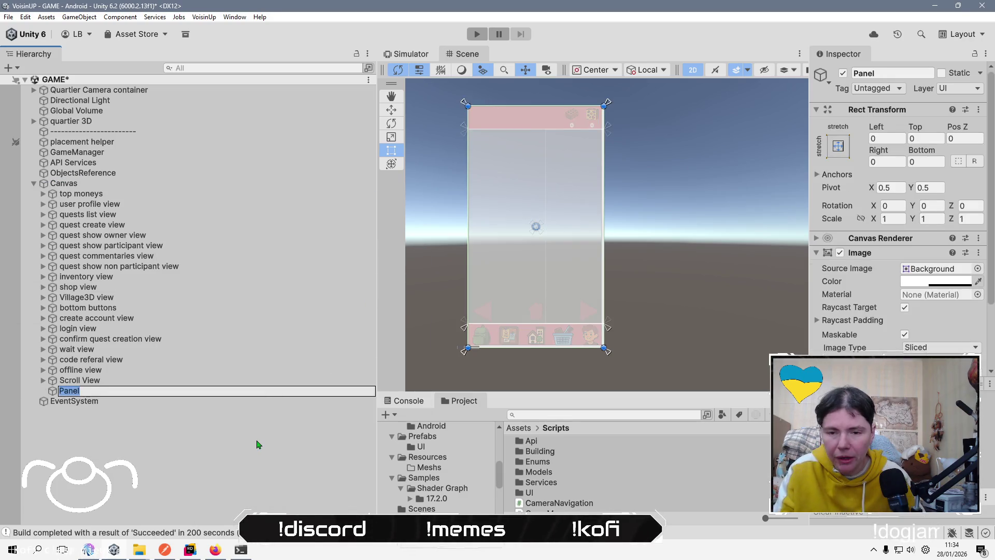
{"action": "type", "text": "Debug"}
{"action": "key", "text": "Return"}
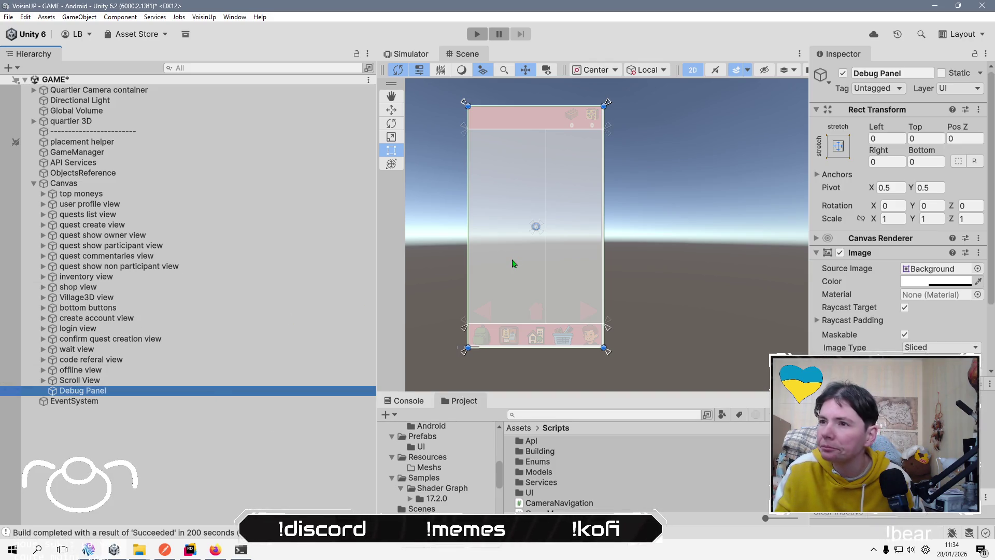
Nest the Scroll View inside Debug Panel in the Hierarchy.
{"action": "left_click", "coordinate": [80, 380]}
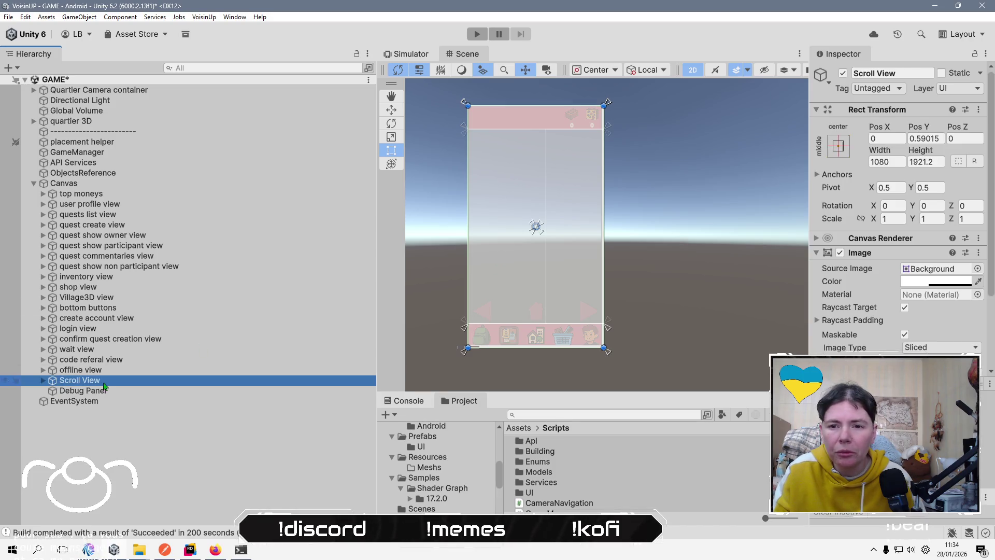
{"action": "left_click", "coordinate": [106, 391]}
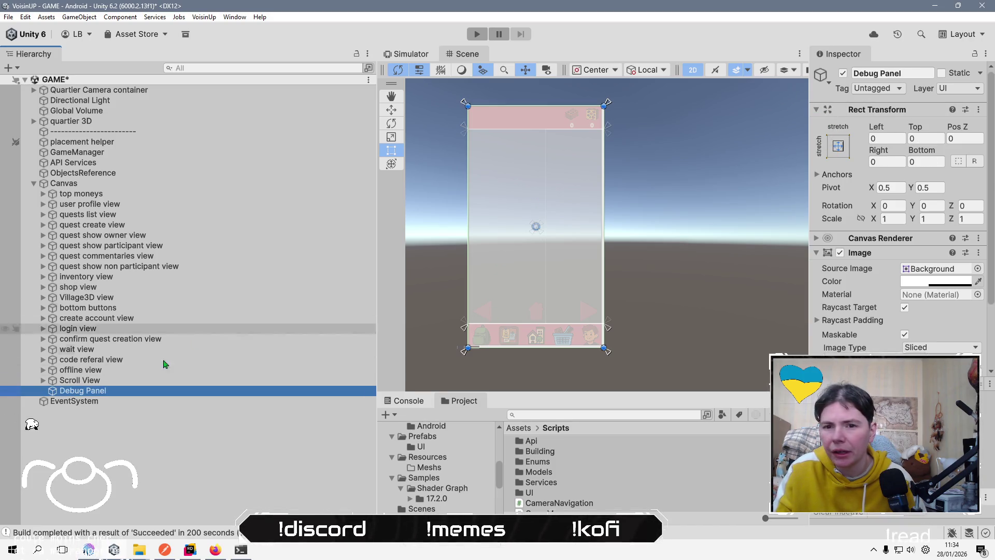
{"action": "left_click_drag", "start_coordinate": [144, 384], "coordinate": [157, 393]}
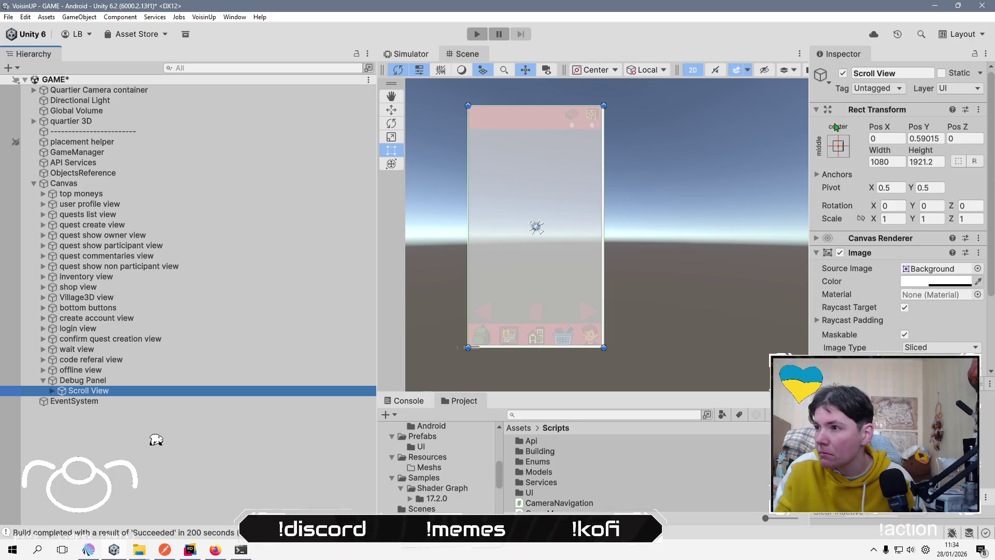
{"action": "left_click", "coordinate": [839, 149]}
Stretch Scroll View to fill Debug Panel and delete an accidentally added TextMeshPro Dropdown.
{"action": "left_click", "coordinate": [976, 340]}
{"action": "left_click", "coordinate": [156, 379]}
{"action": "right_click", "coordinate": [156, 380]}
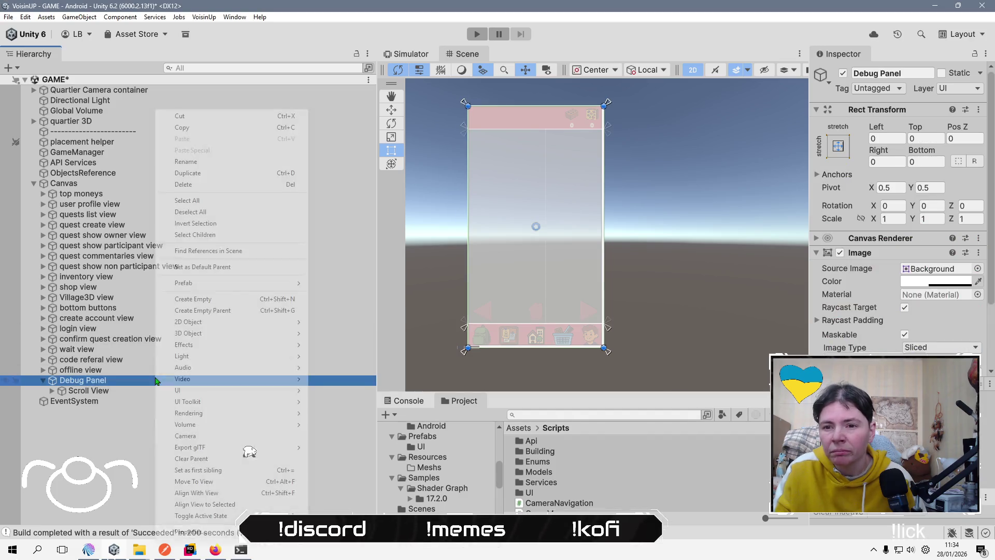
{"action": "mouse_move", "coordinate": [264, 391]}
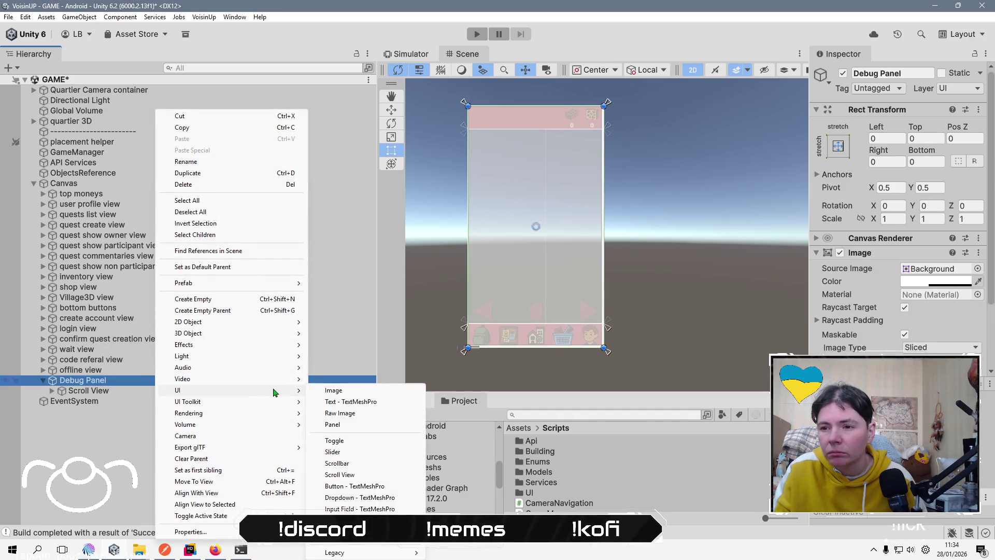
{"action": "left_click", "coordinate": [377, 497]}
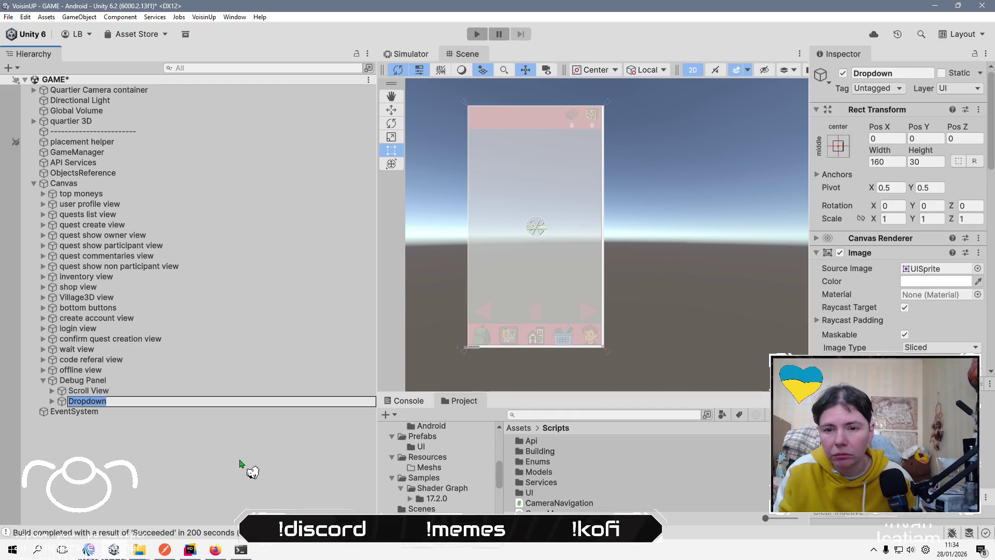
{"action": "key", "text": "Return"}
{"action": "key", "text": "Delete"}
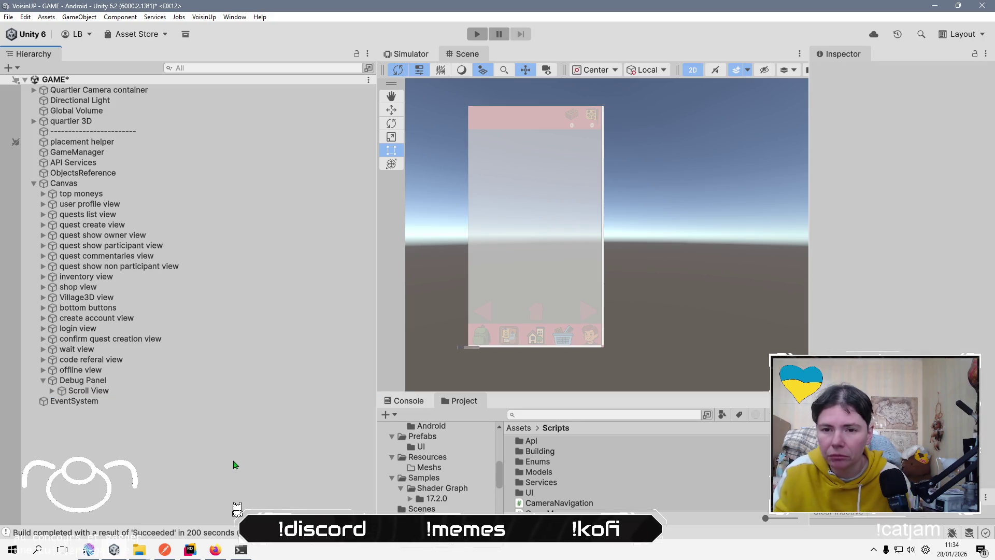
Add a TextMeshPro Button under Debug Panel named Repli Button.
{"action": "right_click", "coordinate": [132, 381]}
{"action": "mouse_move", "coordinate": [249, 390]}
{"action": "left_click", "coordinate": [318, 487]}
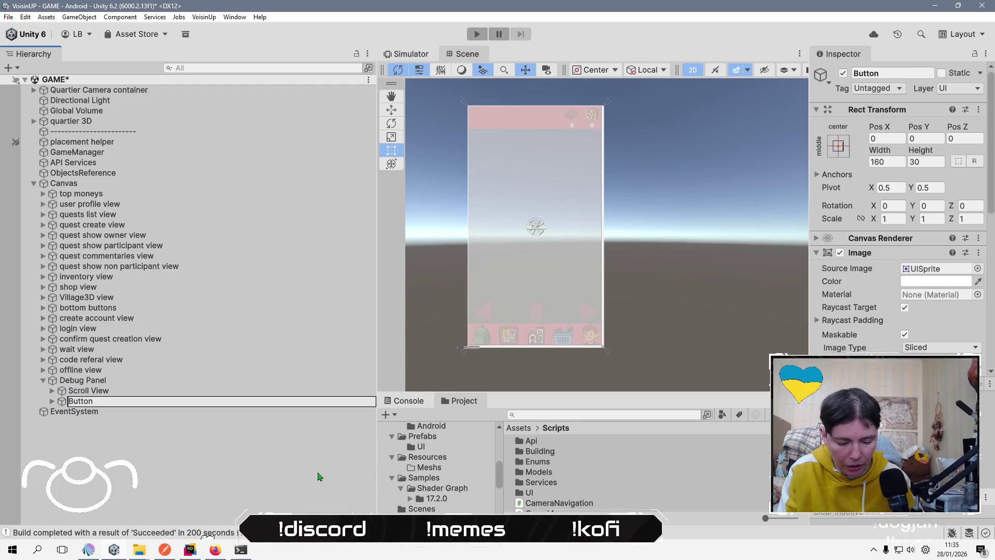
{"action": "type", "text": "Repli"}
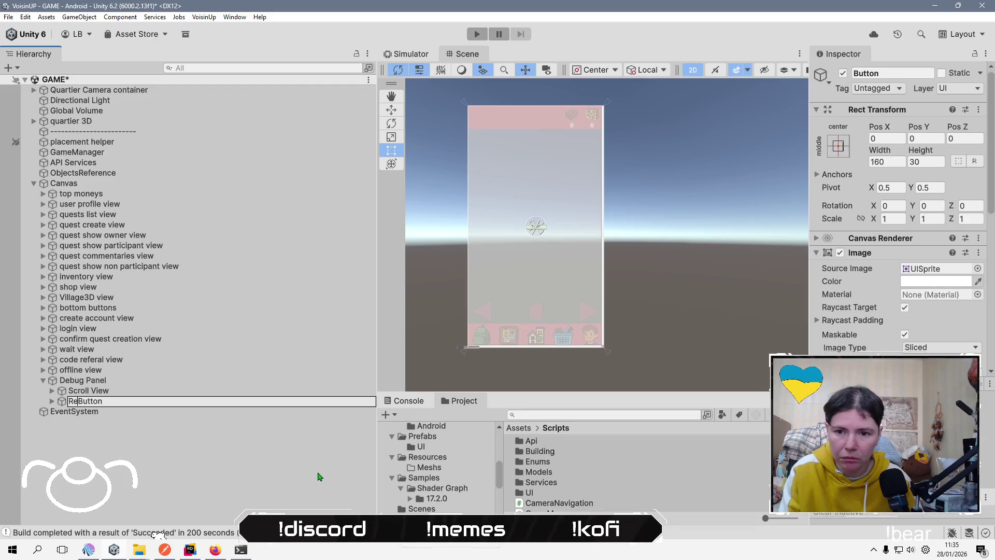
{"action": "key", "text": "Return"}
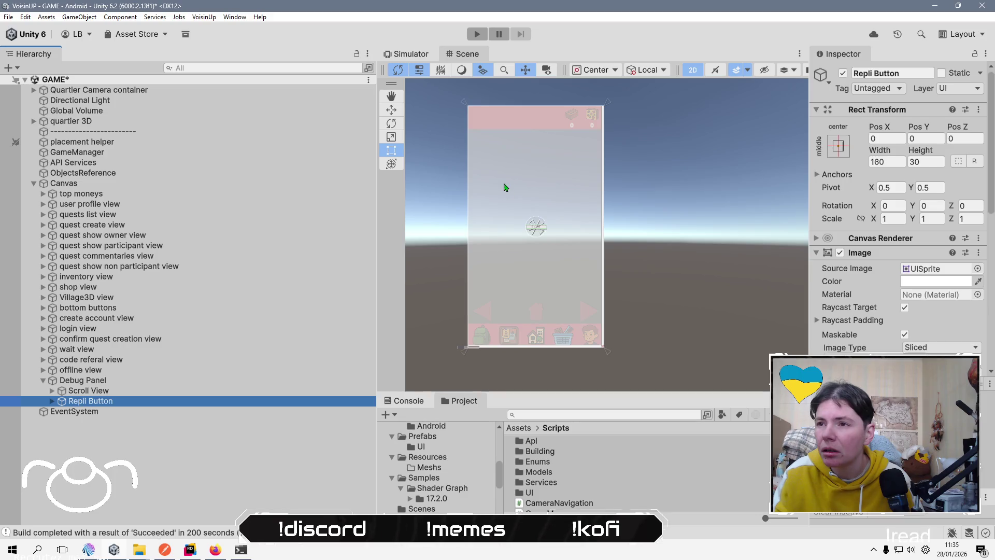
{"action": "left_click", "coordinate": [216, 392]}
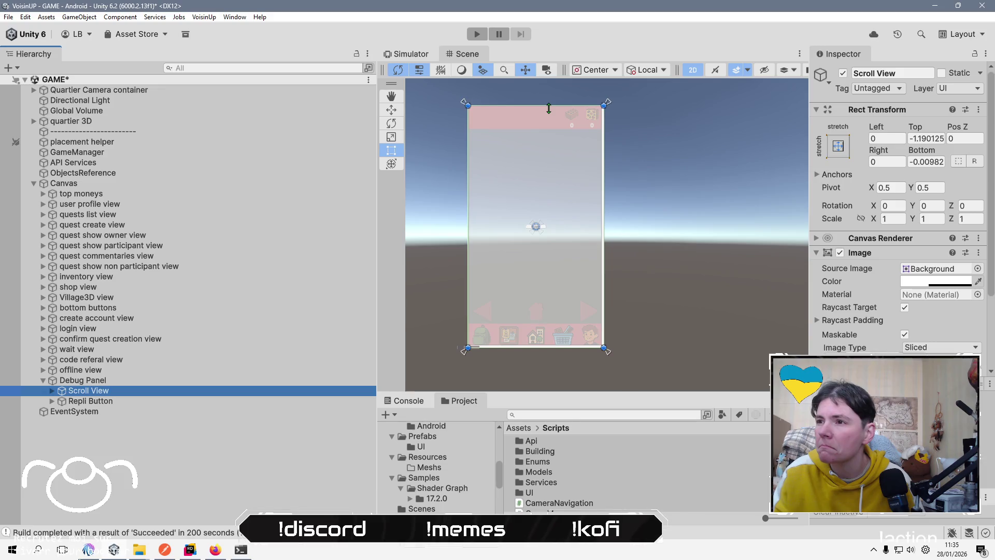
Enlarge Repli Button and place it in the canvas's top-right corner.
{"action": "left_click", "coordinate": [197, 402]}
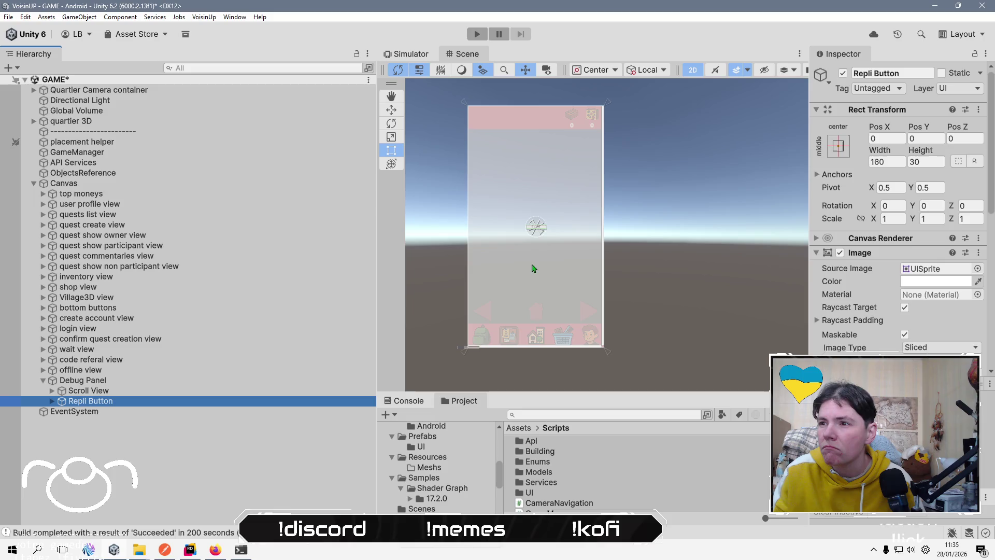
{"action": "scroll", "coordinate": [539, 235], "scroll_direction": "up", "scroll_amount": 4}
{"action": "mouse_move", "coordinate": [554, 233]}
{"action": "left_mouse_down"}
{"action": "mouse_move", "coordinate": [560, 254]}
{"action": "mouse_move", "coordinate": [578, 246]}
{"action": "mouse_move", "coordinate": [575, 235]}
{"action": "mouse_move", "coordinate": [557, 253]}
{"action": "mouse_move", "coordinate": [577, 220]}
{"action": "mouse_move", "coordinate": [593, 141]}
{"action": "left_mouse_up"}
{"action": "scroll", "coordinate": [570, 243], "scroll_direction": "down", "scroll_amount": 3}
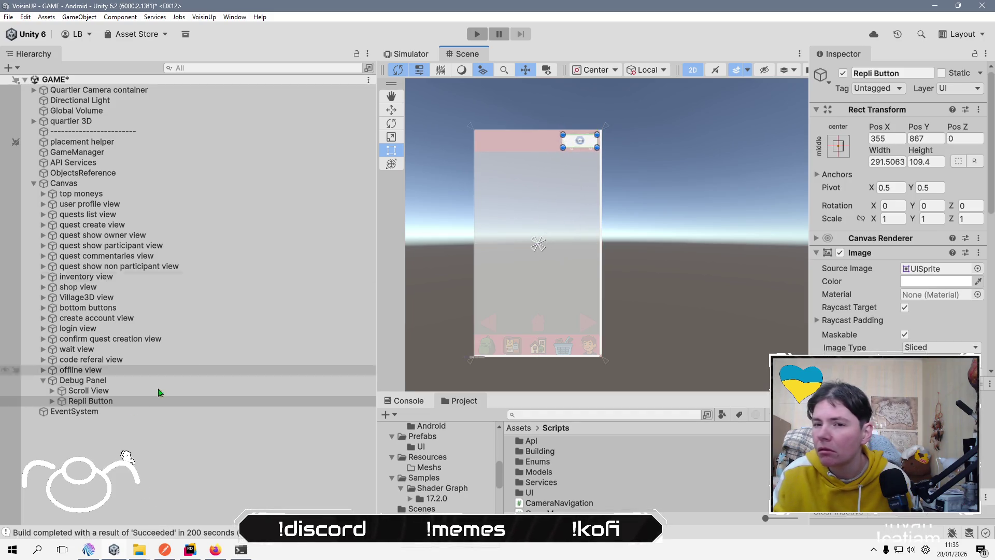
Change the button label to 'replier' with Bold and Auto Size, then save the scene.
{"action": "left_click", "coordinate": [52, 400]}
{"action": "left_click", "coordinate": [86, 411]}
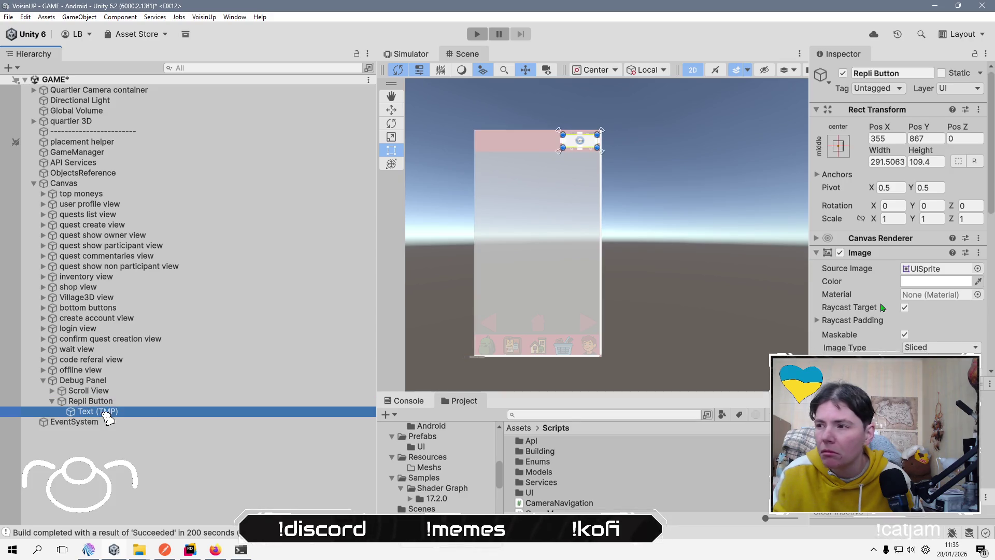
{"action": "left_click", "coordinate": [910, 320]}
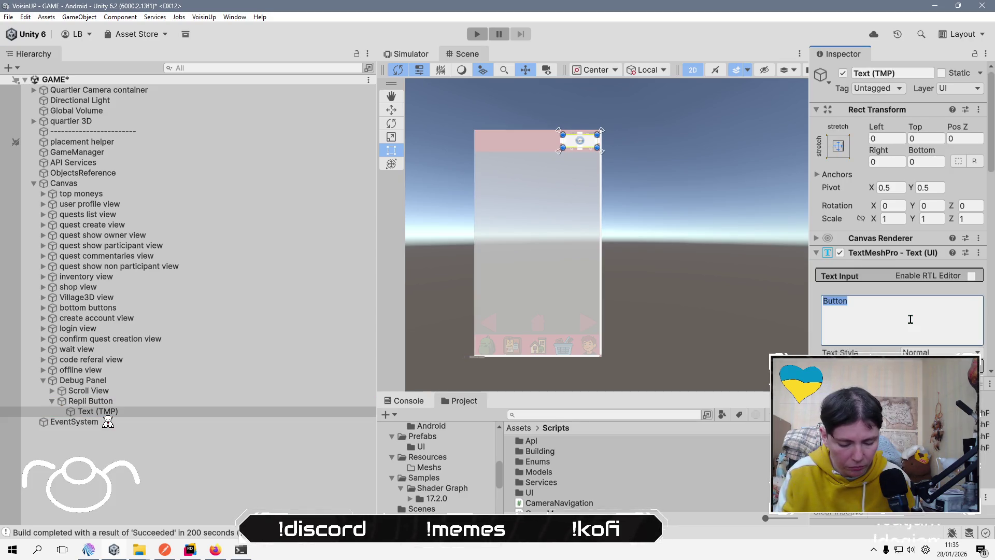
{"action": "type", "text": "replier"}
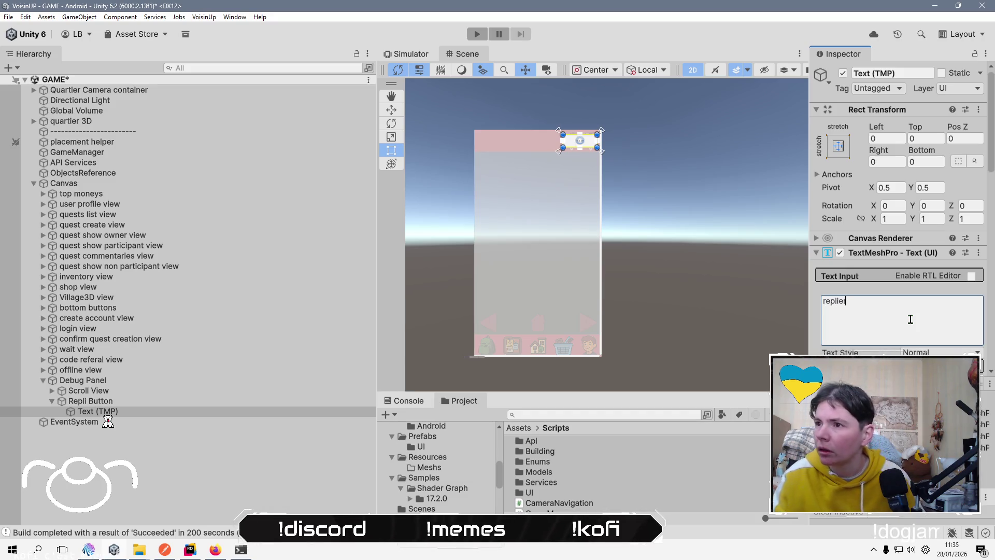
{"action": "scroll", "coordinate": [912, 317], "scroll_direction": "down", "scroll_amount": 4}
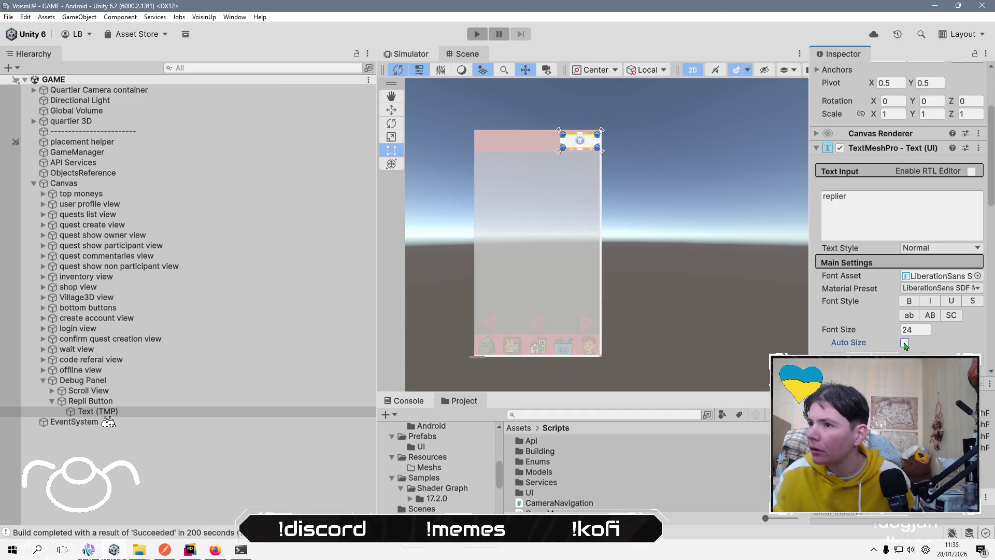
{"action": "left_click", "coordinate": [909, 301]}
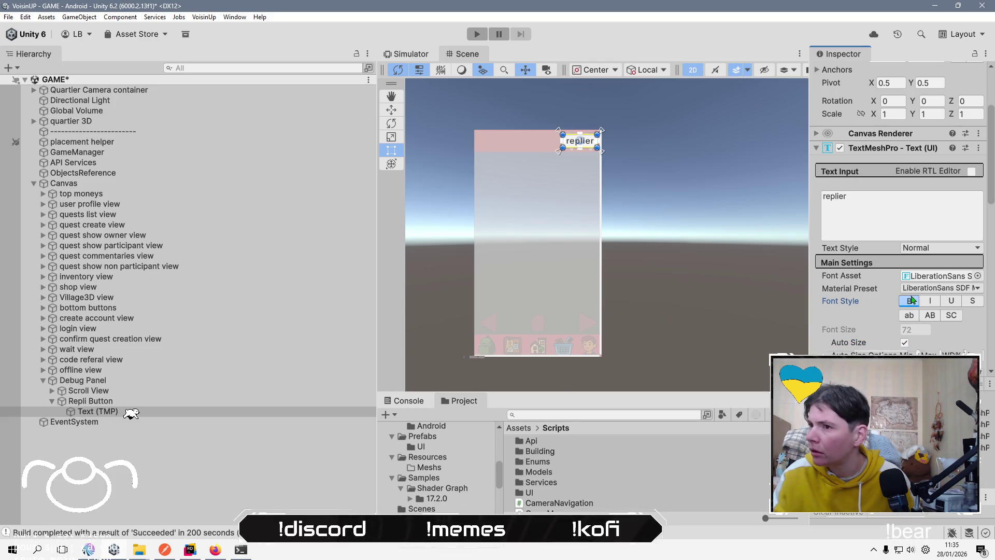
{"action": "left_click", "coordinate": [143, 472]}
{"action": "key", "text": "ctrl+s"}
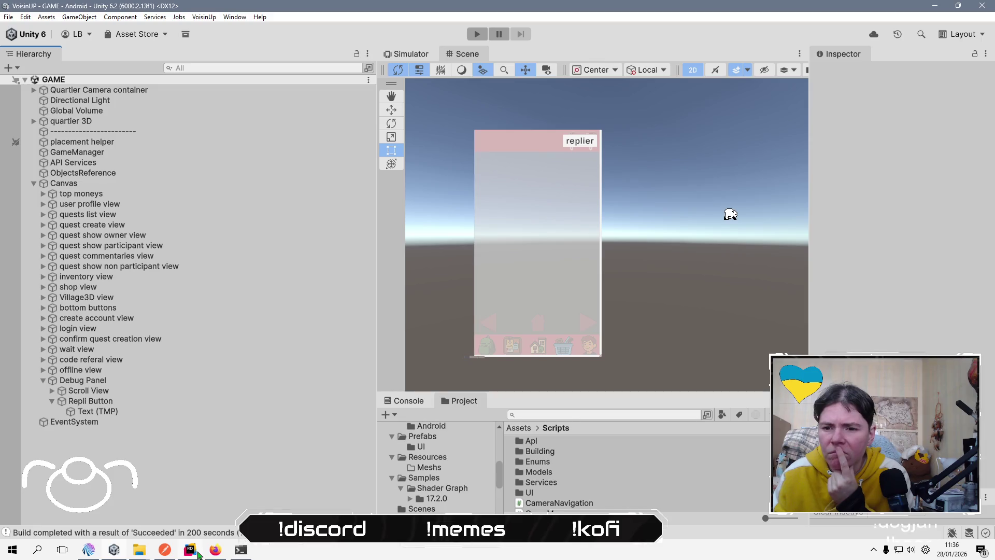
Create a Debug folder inside Assets/Scripts.
{"action": "left_click", "coordinate": [521, 429]}
{"action": "scroll", "coordinate": [555, 480], "scroll_direction": "down", "scroll_amount": 3}
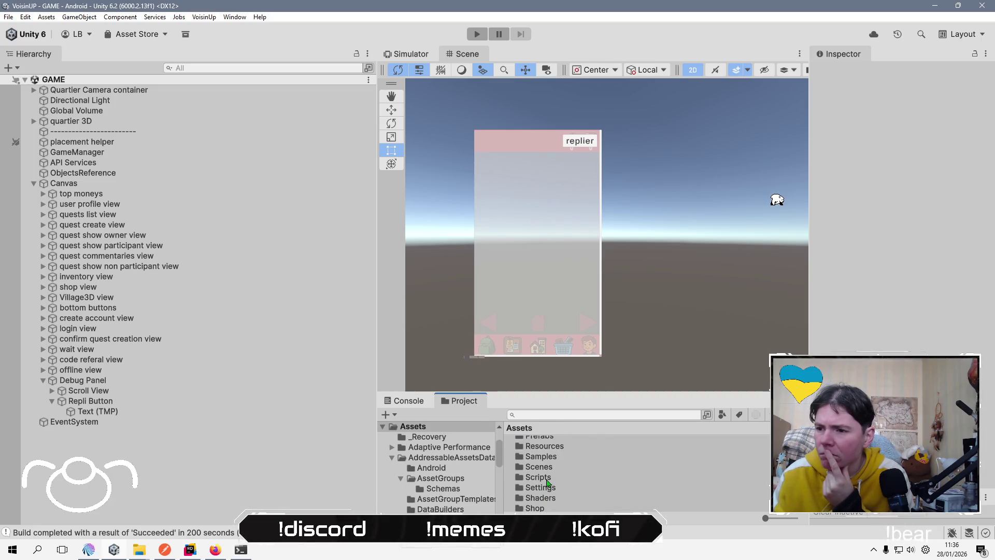
{"action": "double_click", "coordinate": [541, 474]}
{"action": "left_click_drag", "start_coordinate": [591, 395], "coordinate": [591, 255]}
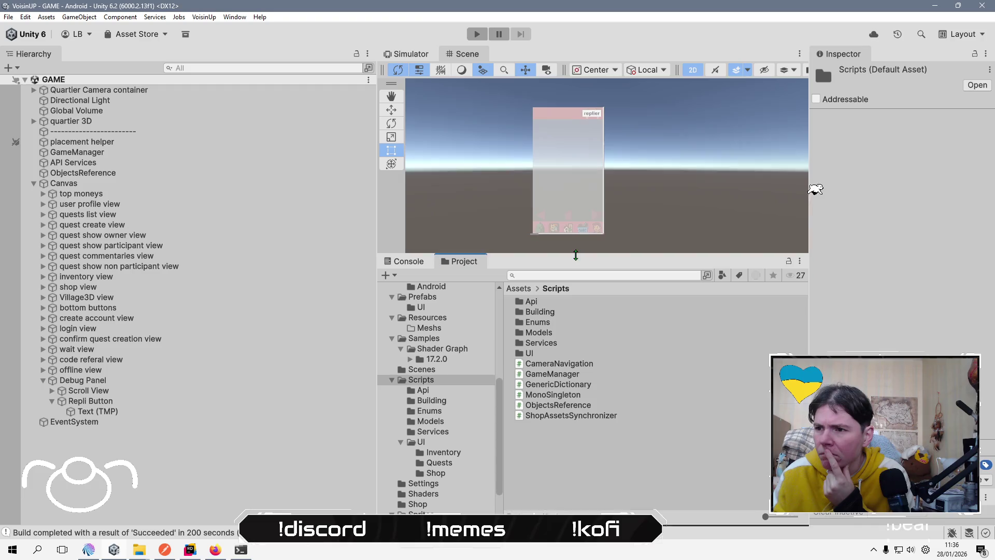
{"action": "right_click", "coordinate": [560, 444]}
{"action": "key", "text": "Down"}
{"action": "key", "text": "Right"}
{"action": "key", "text": "Return"}
{"action": "type", "text": "D"}
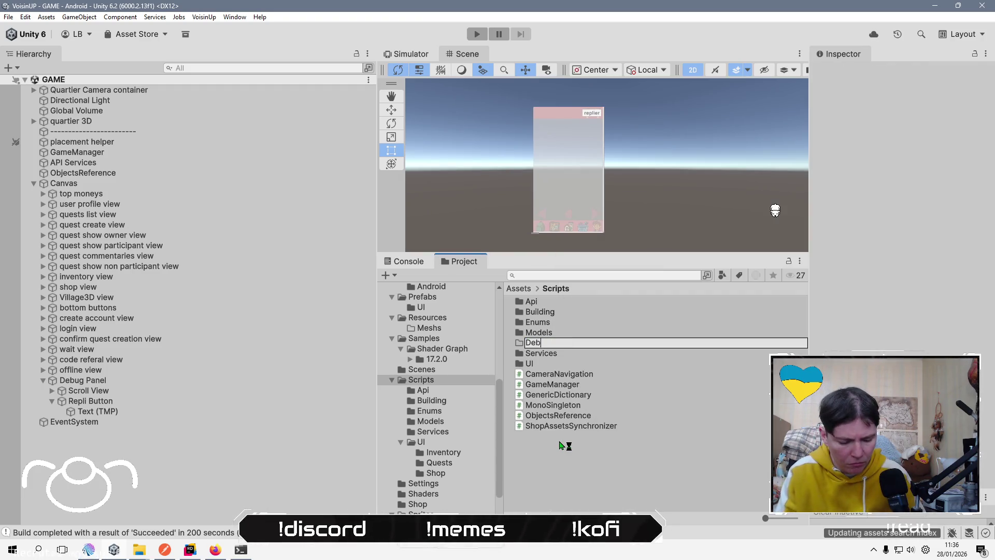
{"action": "key", "text": "Return"}
Create a C# script named DebugLog in the Debug folder and open it in Rider.
{"action": "key", "text": "Return"}
{"action": "right_click", "coordinate": [562, 444]}
{"action": "key", "text": "Down"}
{"action": "key", "text": "Right"}
{"action": "key", "text": "Down"}
{"action": "key", "text": "Return"}
{"action": "type", "text": "DebugLog"}
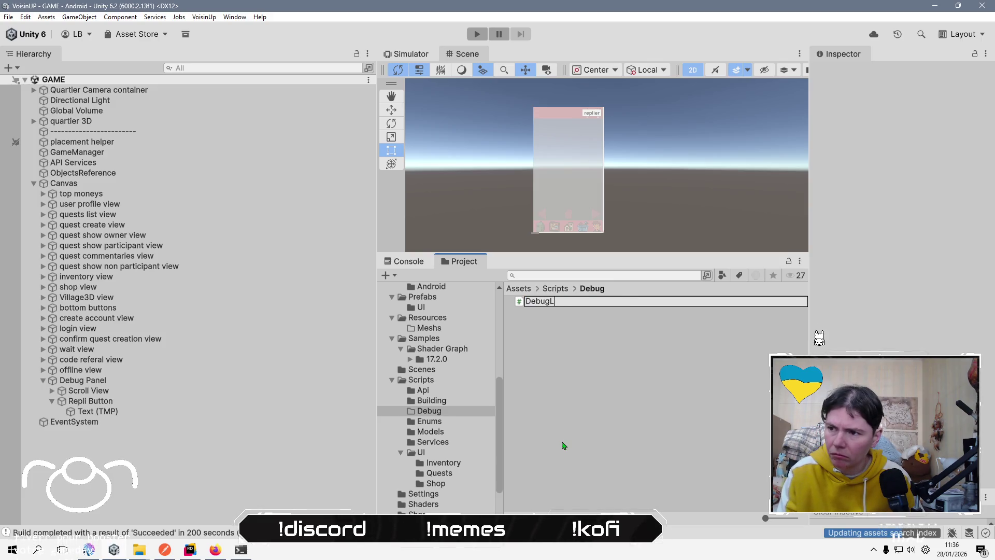
{"action": "key", "text": "Return"}
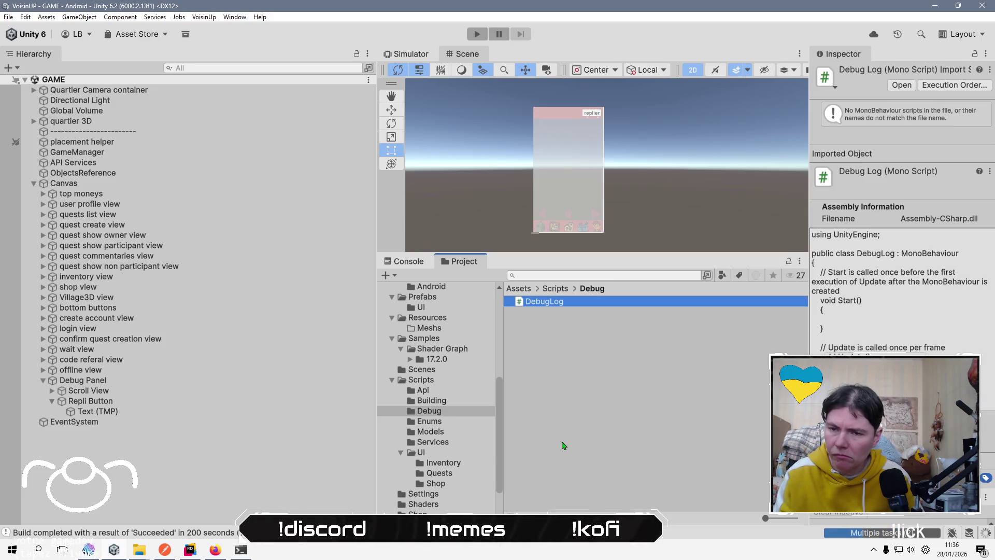
{"action": "key", "text": "Return"}
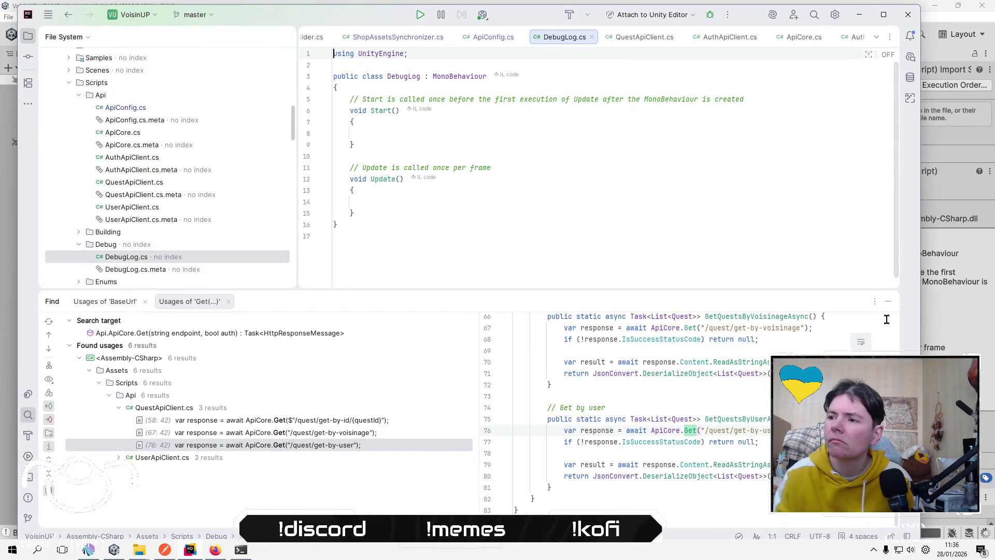
Replace DebugLog's Start and Update methods with the OnEnable log-callback code copied from the stream chat.
{"action": "left_click", "coordinate": [647, 258]}
{"action": "key", "text": "Up"}
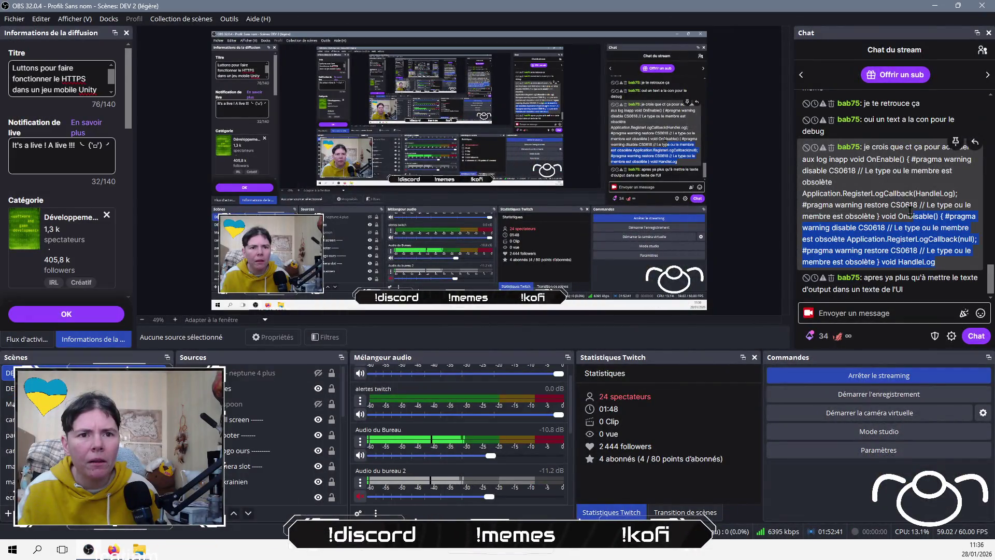
{"action": "left_click_drag", "start_coordinate": [910, 210], "coordinate": [850, 159]}
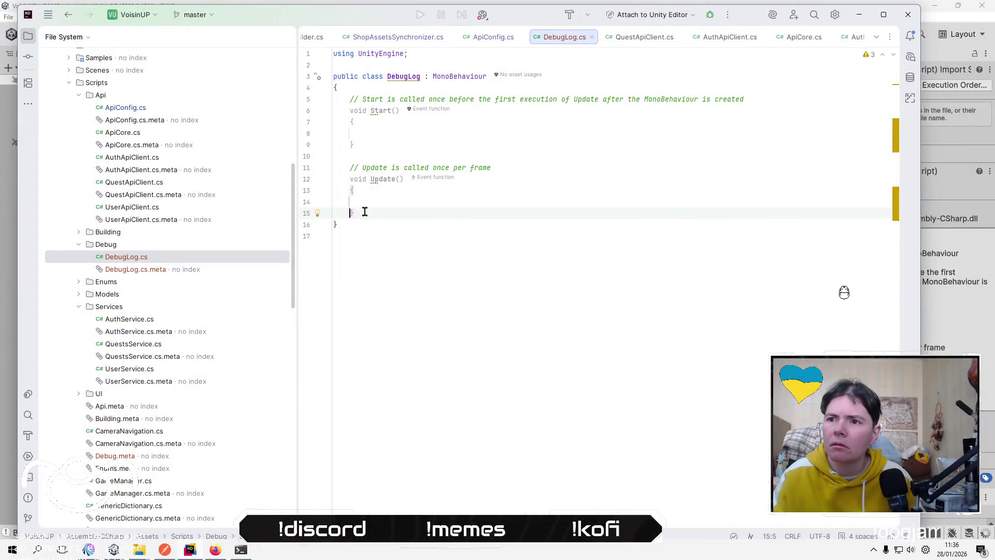
{"action": "mouse_move", "coordinate": [358, 213]}
{"action": "left_mouse_down"}
{"action": "mouse_move", "coordinate": [313, 137]}
{"action": "mouse_move", "coordinate": [318, 100]}
{"action": "left_mouse_up"}
{"action": "key", "text": "ctrl+v"}
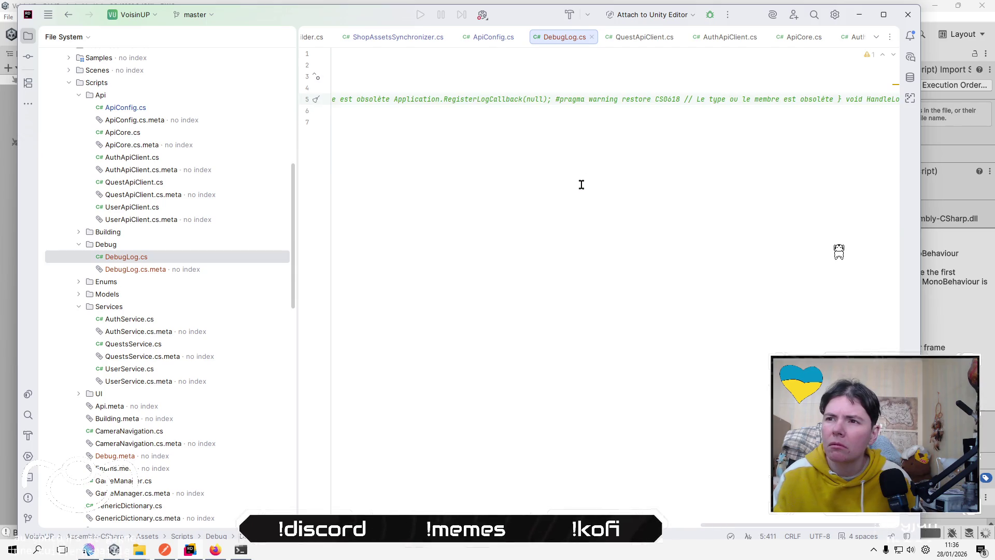
Split OnEnable so its #pragma directives and uncommented Application.RegisterLogCallback call sit on separate lines.
{"action": "key", "text": "Right"}
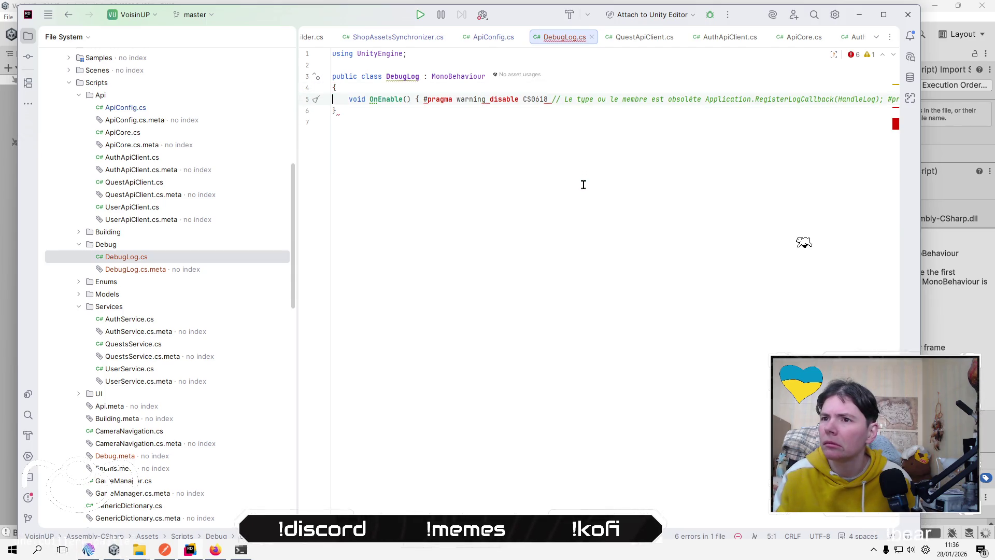
{"action": "key", "text": "ctrl+Right"}
{"action": "key", "text": "ctrl+Right"}
{"action": "key", "text": "ctrl+Right"}
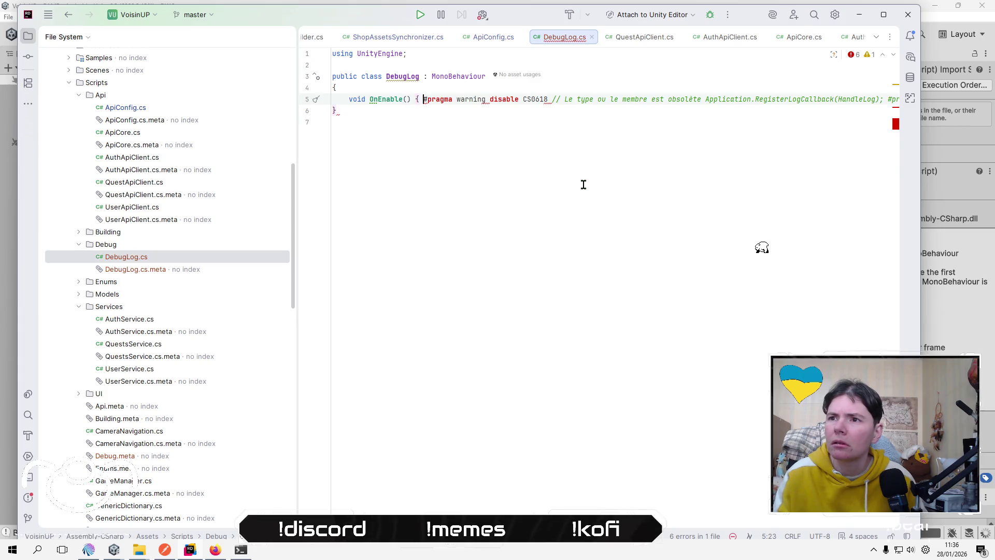
{"action": "key", "text": "Return"}
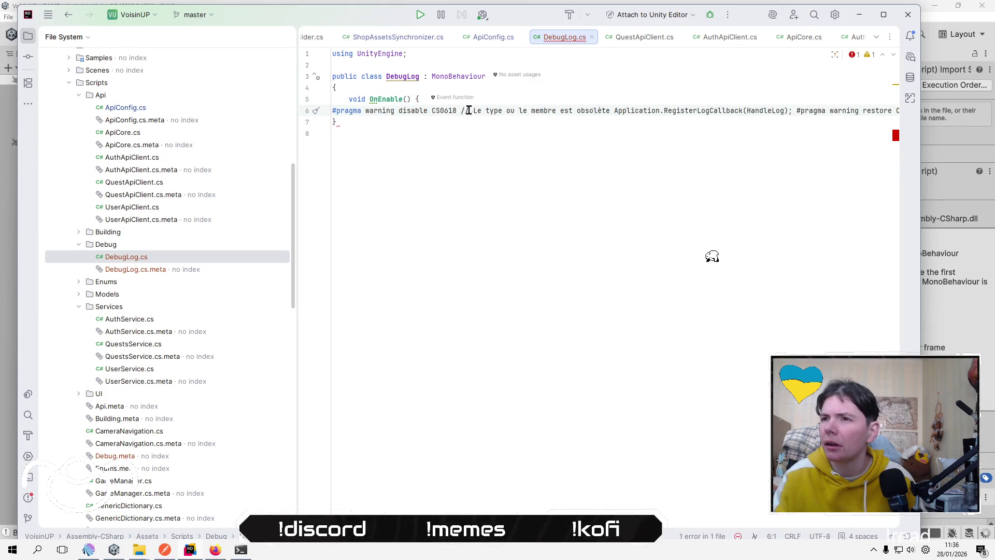
{"action": "left_click", "coordinate": [613, 110]}
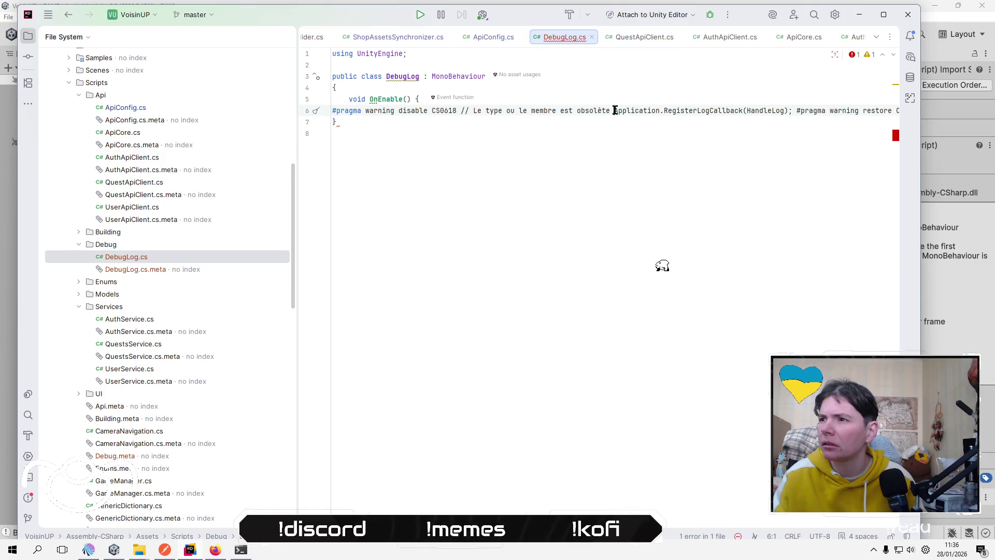
{"action": "key", "text": "Return"}
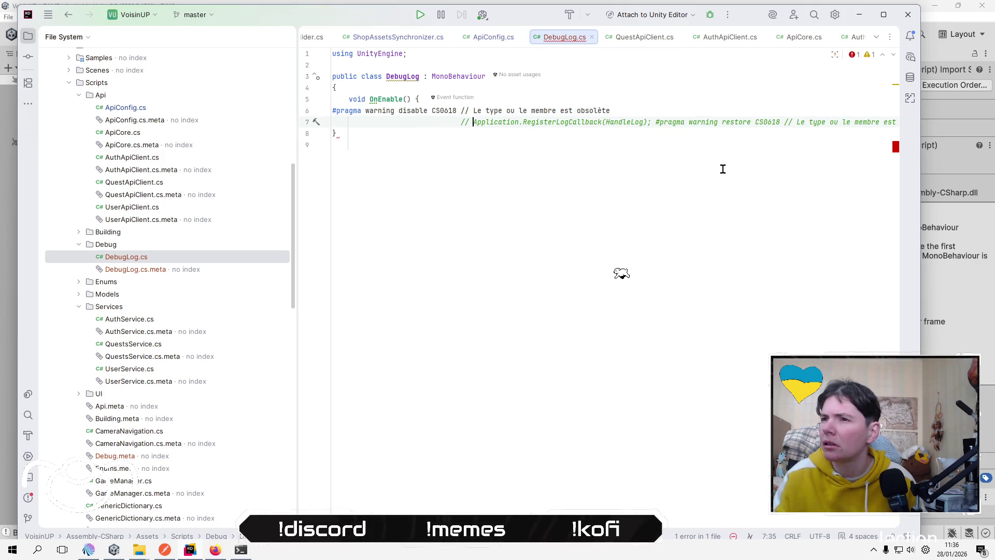
{"action": "key", "text": "BackSpace"}
{"action": "key", "text": "BackSpace"}
{"action": "key", "text": "BackSpace"}
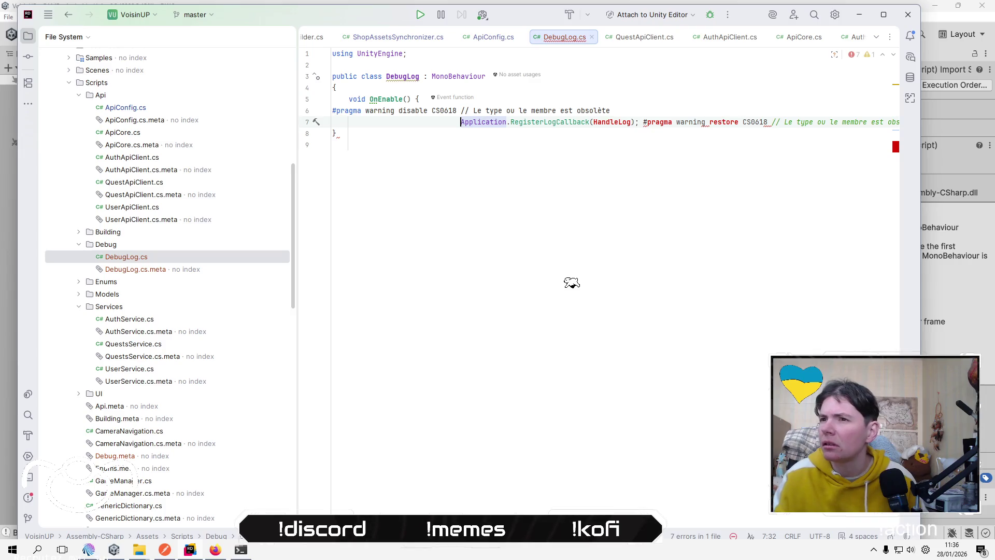
{"action": "key", "text": "BackSpace"}
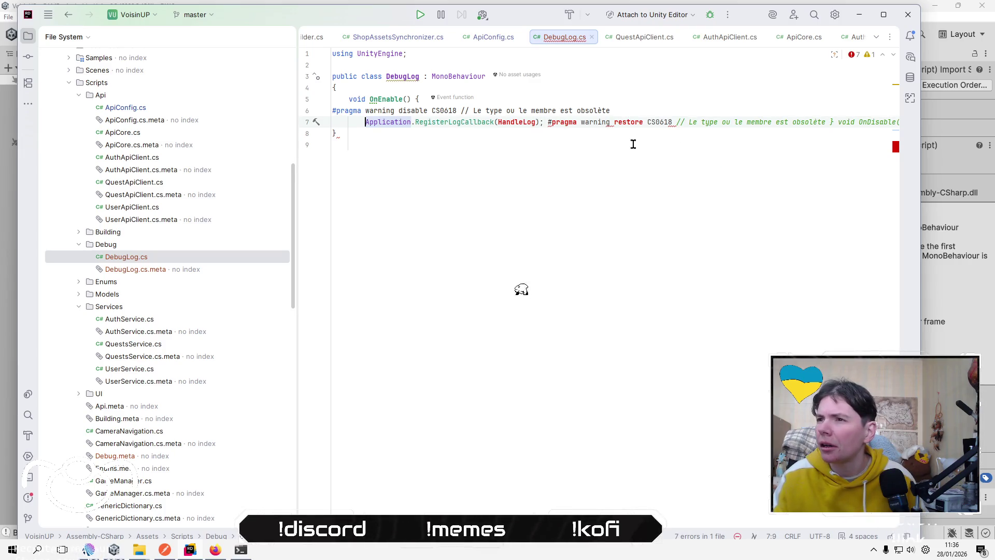
{"action": "left_click", "coordinate": [547, 122]}
{"action": "key", "text": "Return"}
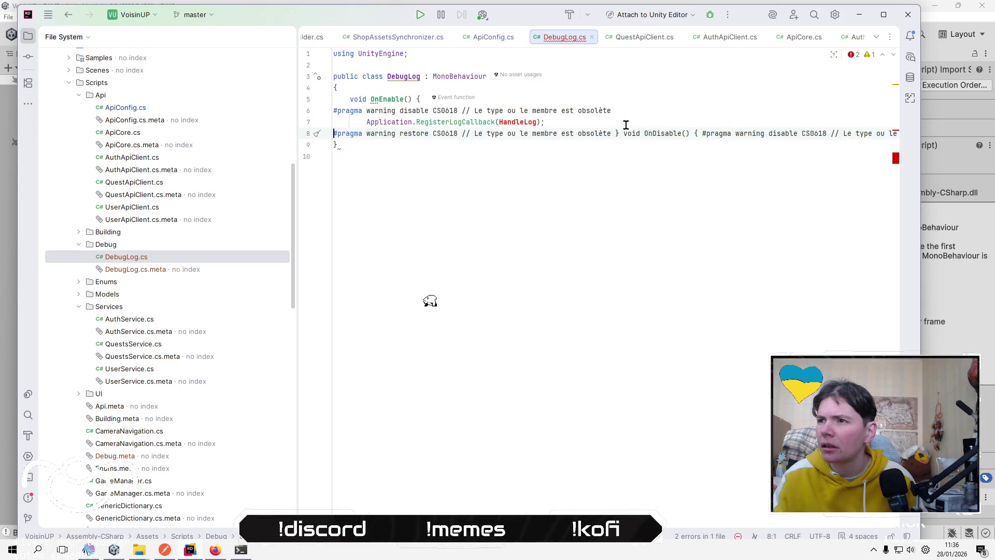
Move the uncommented OnDisable method onto its own line after OnEnable's closing brace.
{"action": "left_click", "coordinate": [615, 133]}
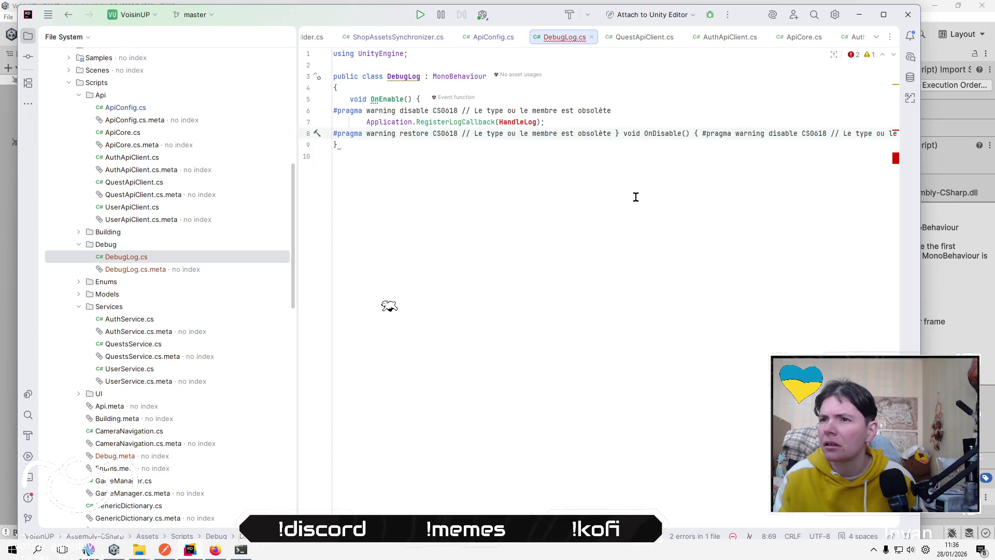
{"action": "key", "text": "Return"}
{"action": "key", "text": "BackSpace"}
{"action": "key", "text": "BackSpace"}
{"action": "key", "text": "BackSpace"}
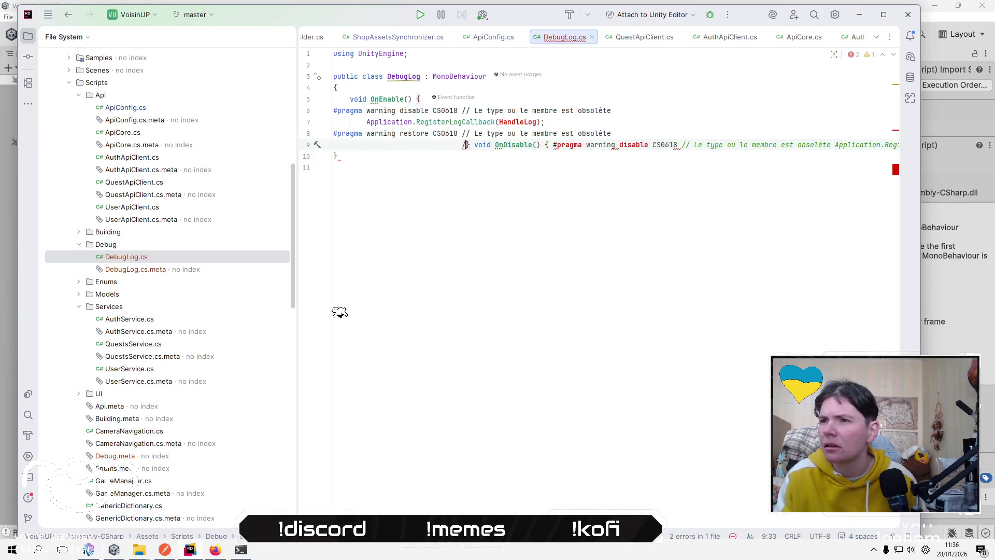
{"action": "key", "text": "Right"}
{"action": "key", "text": "Right"}
{"action": "key", "text": "Right"}
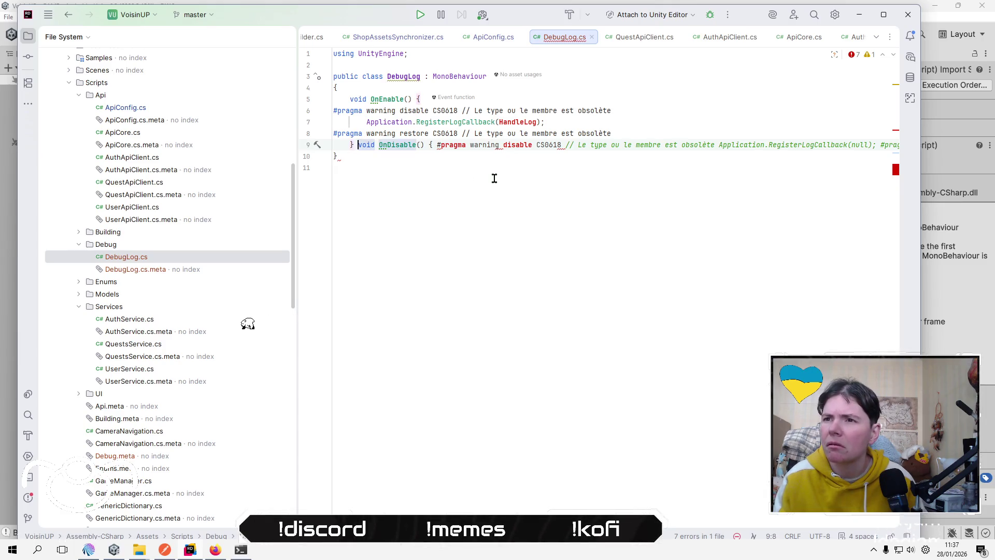
{"action": "key", "text": "Return"}
{"action": "key", "text": "Return"}
{"action": "key", "text": "Up"}
{"action": "key", "text": "Down"}
{"action": "key", "text": "Right"}
Put OnDisable's #pragma directives and uncommented Application call on separate lines.
{"action": "key", "text": "Left"}
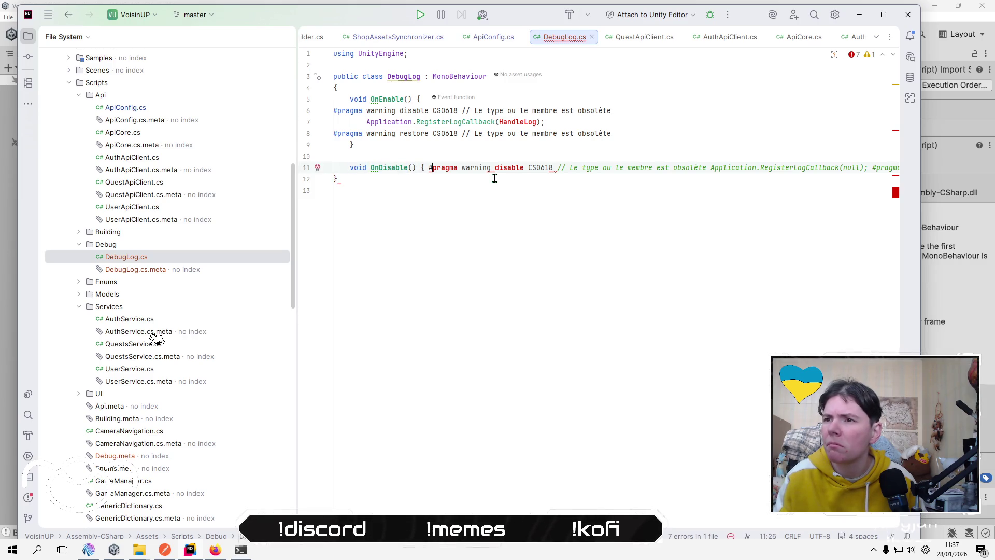
{"action": "key", "text": "Return"}
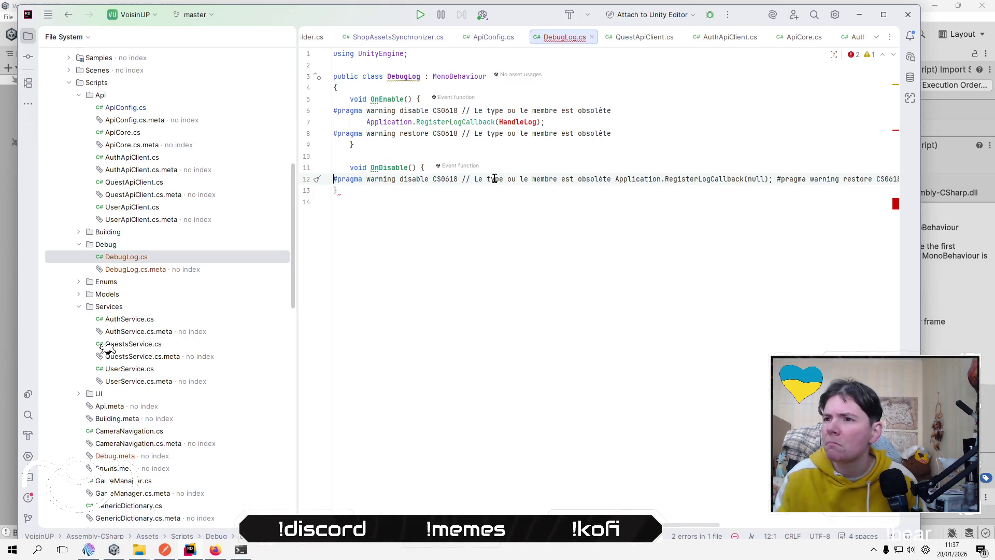
{"action": "left_click", "coordinate": [615, 178]}
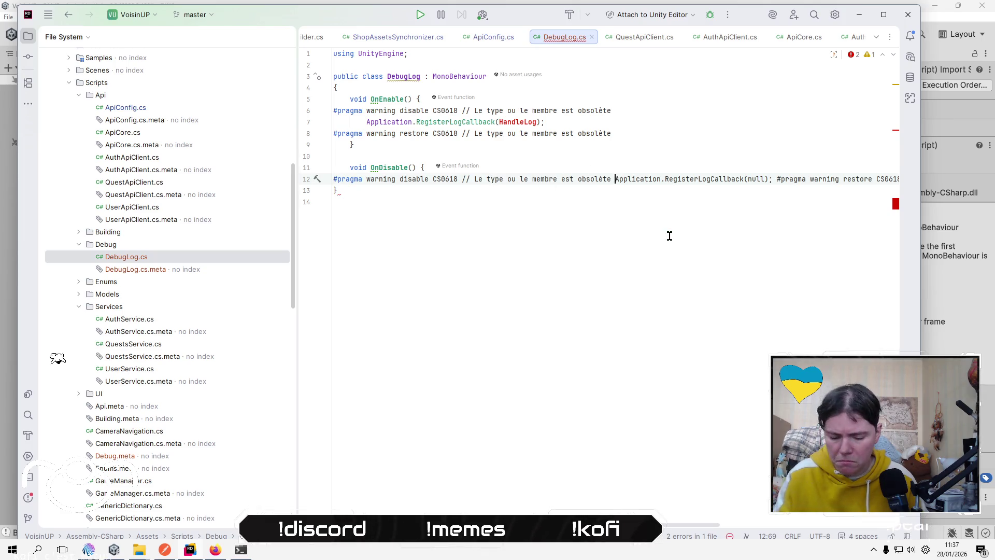
{"action": "key", "text": "Return"}
{"action": "key", "text": "BackSpace"}
{"action": "key", "text": "BackSpace"}
{"action": "key", "text": "BackSpace"}
{"action": "key", "text": "Tab"}
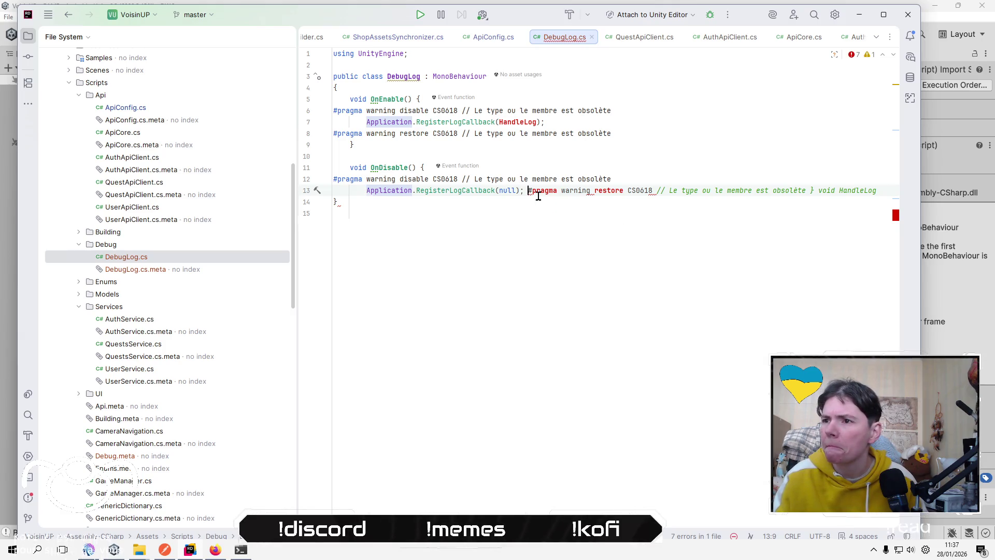
{"action": "left_click", "coordinate": [528, 190]}
{"action": "key", "text": "Return"}
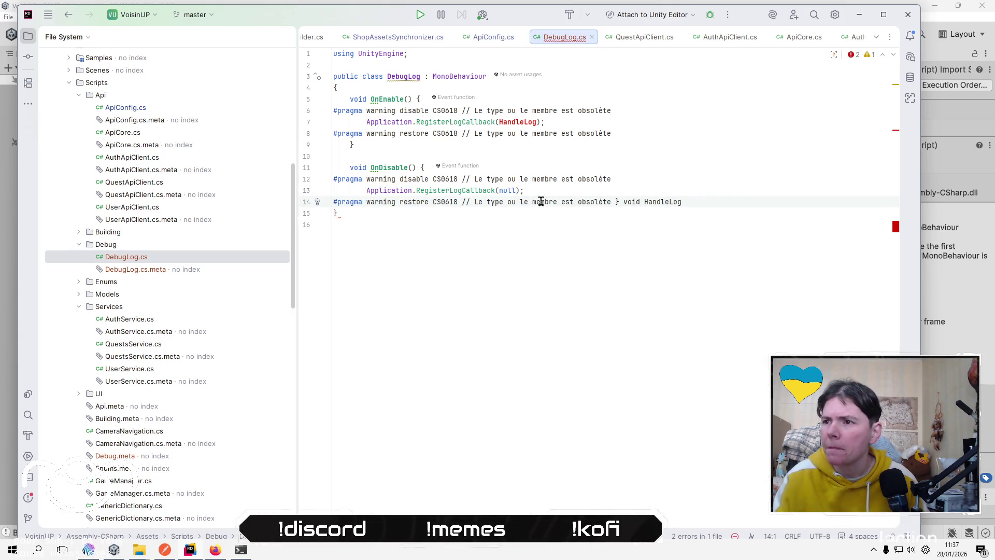
Uncomment the HandleLog declaration and move it below OnDisable on its own line.
{"action": "left_click", "coordinate": [614, 202]}
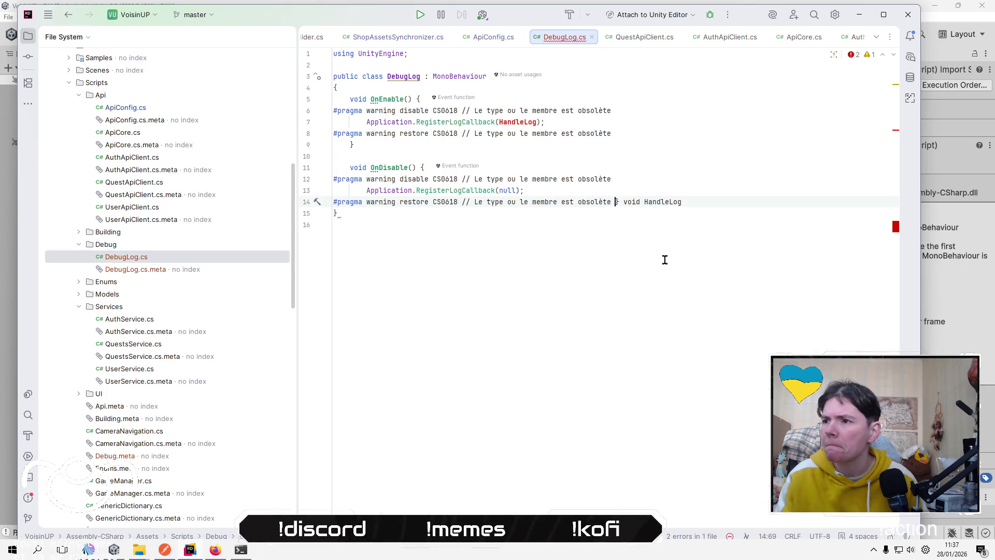
{"action": "key", "text": "Return"}
{"action": "key", "text": "BackSpace"}
{"action": "key", "text": "BackSpace"}
{"action": "key", "text": "BackSpace"}
{"action": "key", "text": "BackSpace"}
{"action": "left_click", "coordinate": [359, 213]}
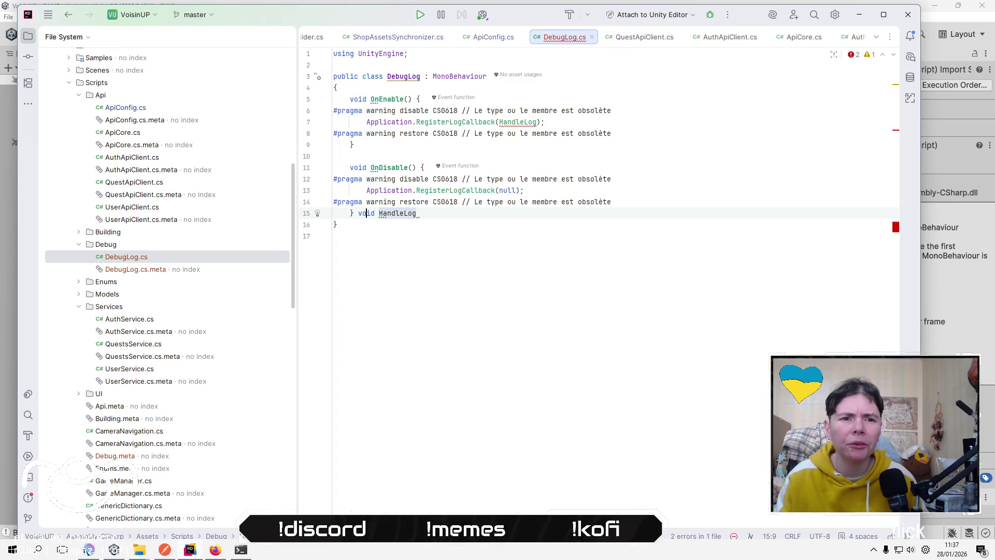
{"action": "left_click", "coordinate": [379, 213]}
{"action": "key", "text": "Return"}
{"action": "key", "text": "Return"}
{"action": "key", "text": "Return"}
{"action": "key", "text": "Up"}
{"action": "key", "text": "Up"}
{"action": "key", "text": "Up"}
{"action": "key", "text": "Up"}
Indent the #pragma warning directives inside both OnEnable and OnDisable.
{"action": "key", "text": "Down"}
{"action": "key", "text": "Tab"}
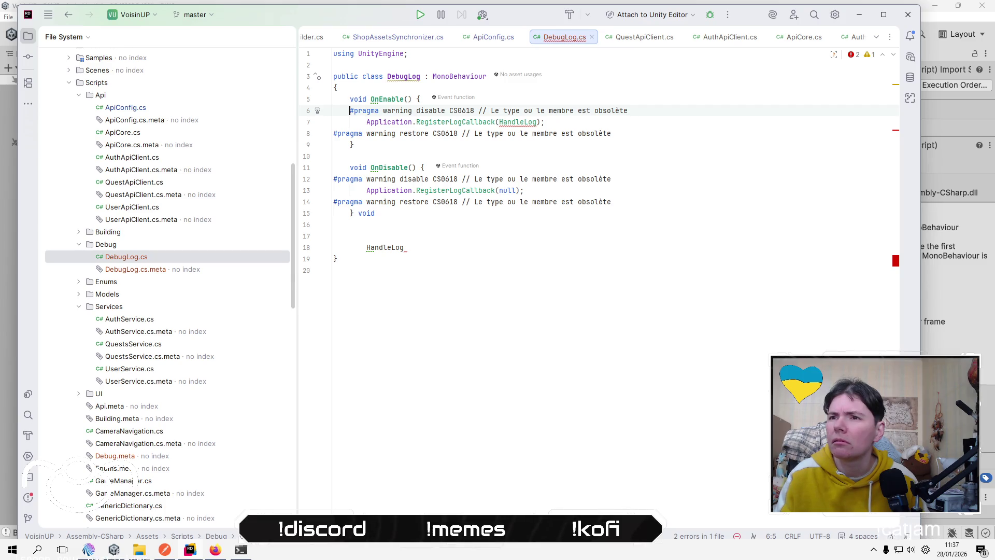
{"action": "key", "text": "Tab"}
{"action": "key", "text": "Down"}
{"action": "key", "text": "Down"}
{"action": "key", "text": "Home"}
{"action": "key", "text": "Tab"}
{"action": "key", "text": "Tab"}
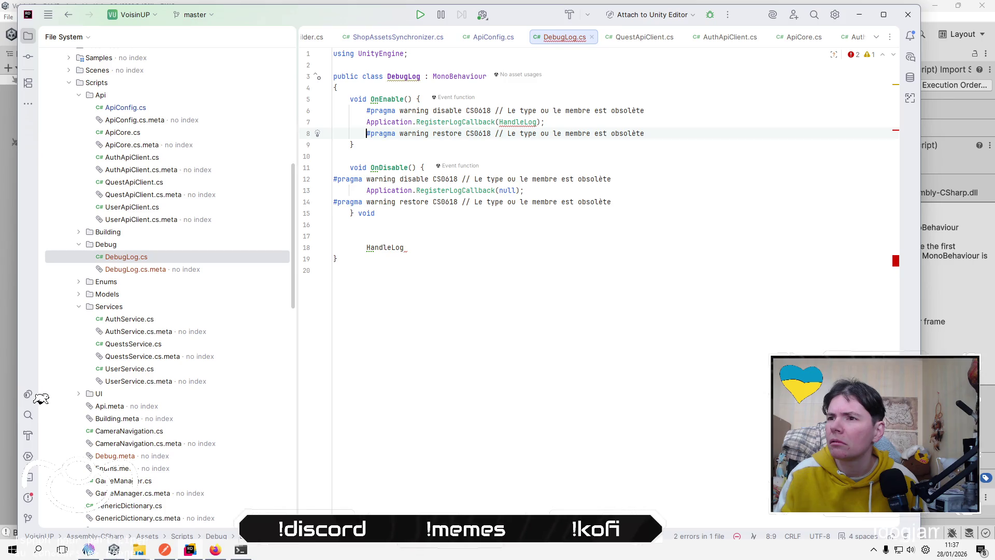
{"action": "key", "text": "Down"}
{"action": "key", "text": "Down"}
{"action": "key", "text": "Down"}
{"action": "key", "text": "Home"}
{"action": "key", "text": "Tab"}
{"action": "key", "text": "Down"}
{"action": "key", "text": "Down"}
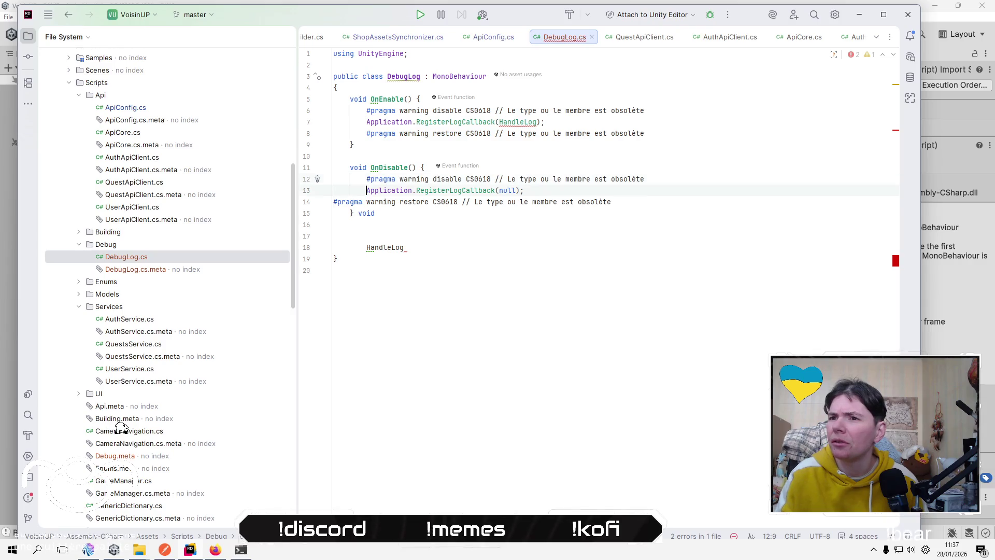
{"action": "key", "text": "Tab"}
{"action": "key", "text": "Tab"}
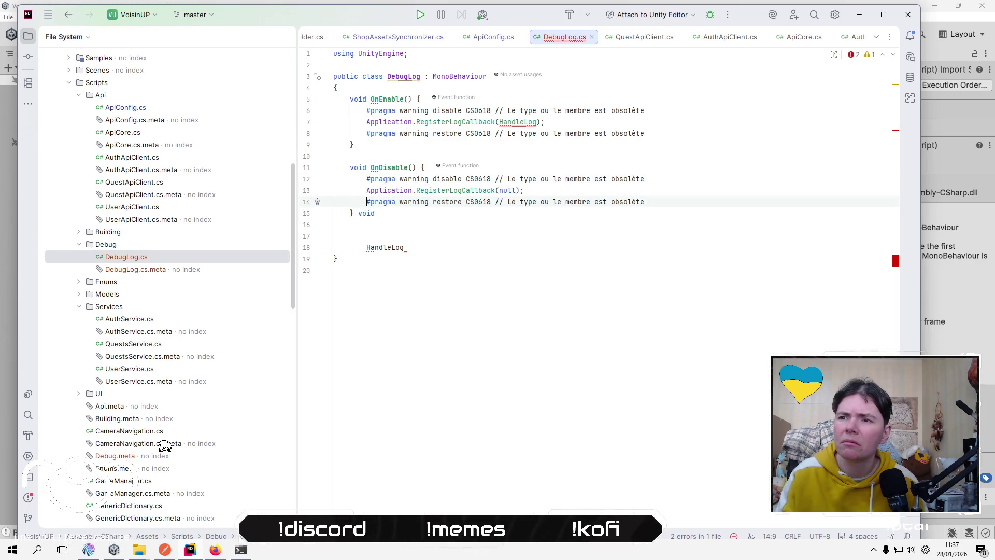
{"action": "key", "text": "Up"}
{"action": "key", "text": "Down"}
{"action": "key", "text": "Down"}
Rewrite HandleLog as a void method with an empty braced body instead of a semicolon.
{"action": "key", "text": "Left"}
{"action": "key", "text": "Left"}
{"action": "key", "text": "Return"}
{"action": "key", "text": "Return"}
{"action": "key", "text": "Return"}
{"action": "key", "text": "Down"}
{"action": "key", "text": "Down"}
{"action": "key", "text": "Down"}
{"action": "key", "text": "Down"}
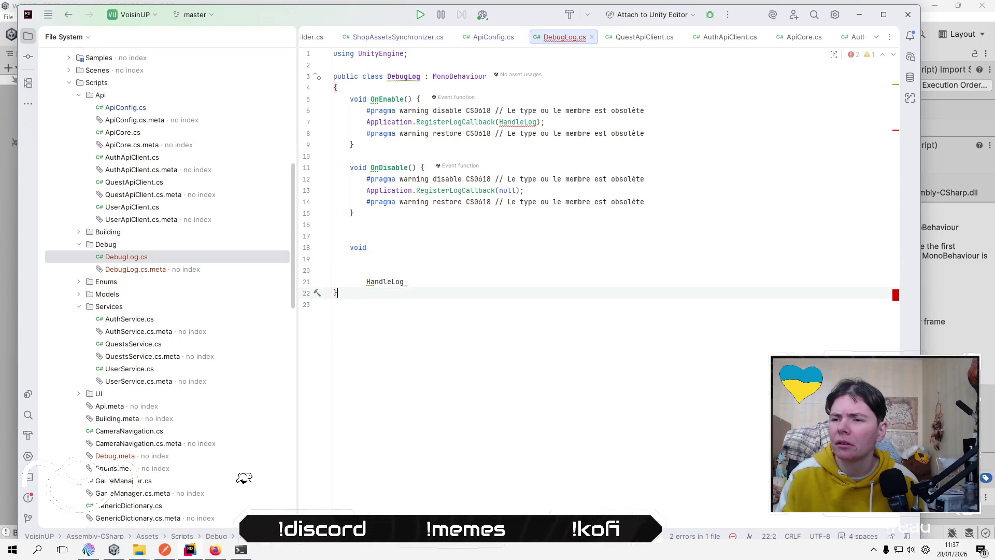
{"action": "key", "text": "Up"}
{"action": "key", "text": "End"}
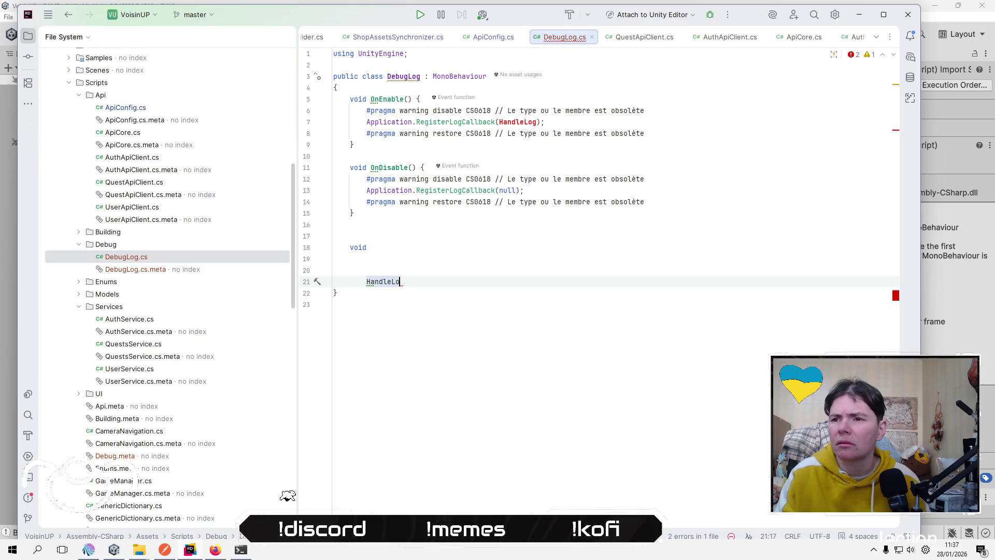
{"action": "key", "text": "Home"}
{"action": "key", "text": "BackSpace"}
{"action": "key", "text": "BackSpace"}
{"action": "key", "text": "BackSpace"}
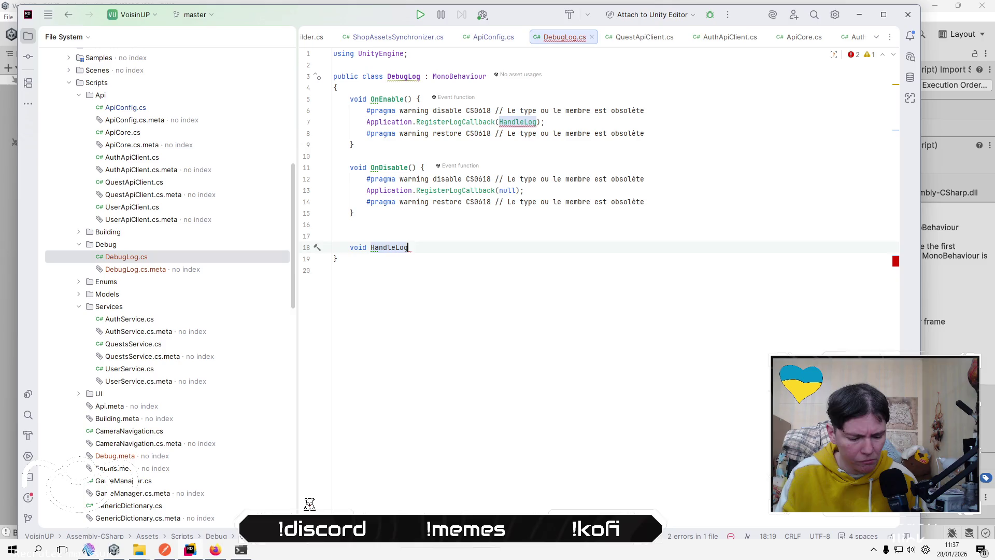
{"action": "type", "text": ")"}
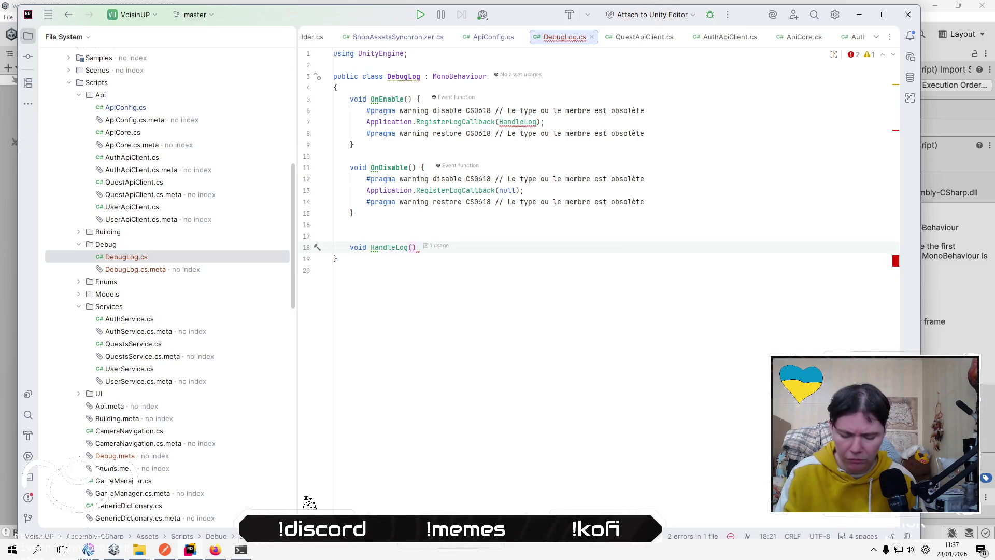
{"action": "type", "text": ";"}
{"action": "key", "text": "BackSpace"}
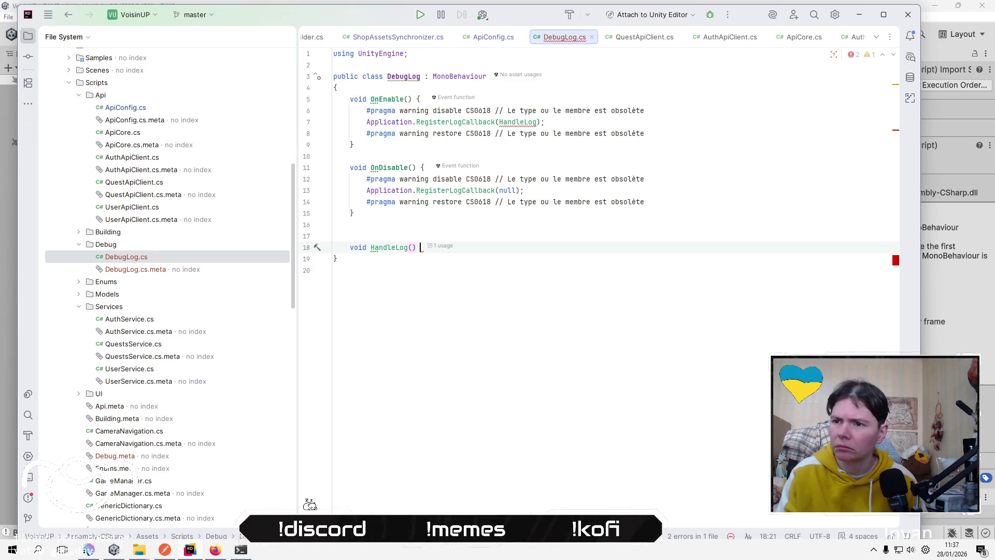
{"action": "type", "text": "{"}
{"action": "key", "text": "Return"}
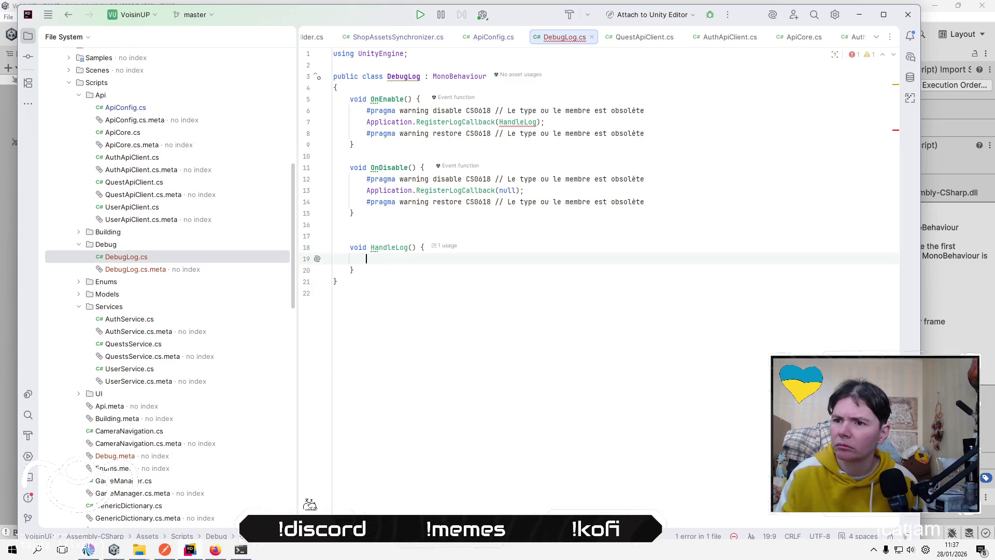
{"action": "left_click", "coordinate": [613, 81]}
Pull the class brace onto the declaration line and open a blank line for a field.
{"action": "key", "text": "Delete"}
{"action": "key", "text": "End"}
{"action": "key", "text": "Return"}
{"action": "key", "text": "Return"}
{"action": "key", "text": "Up"}
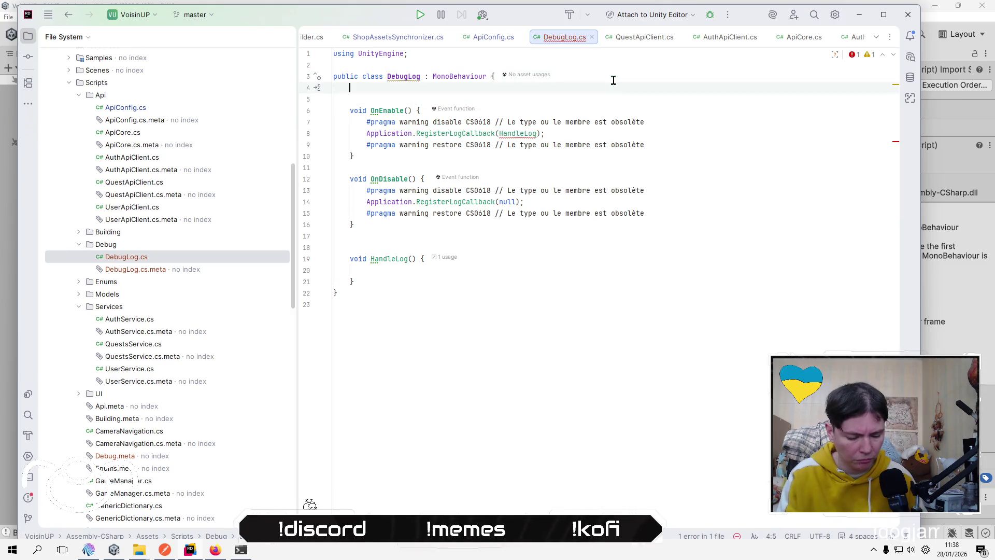
Declare a [SerializeField] private TextMeshProUGUI field, letting autocompletion add using TMPro.
{"action": "type", "text": "Ser"}
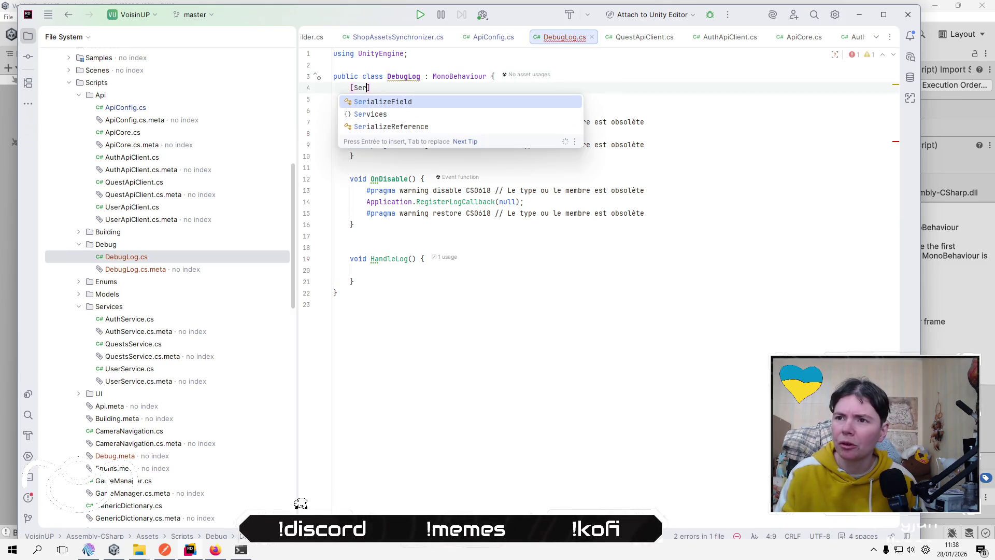
{"action": "left_click", "coordinate": [473, 93]}
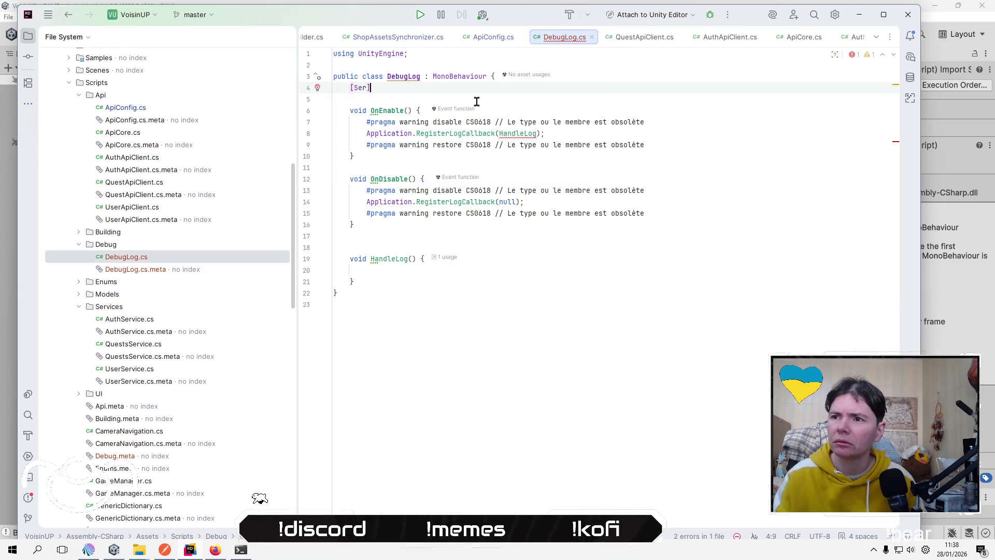
{"action": "key", "text": "ctrl+space"}
{"action": "key", "text": "Return"}
{"action": "type", "text": "pri"}
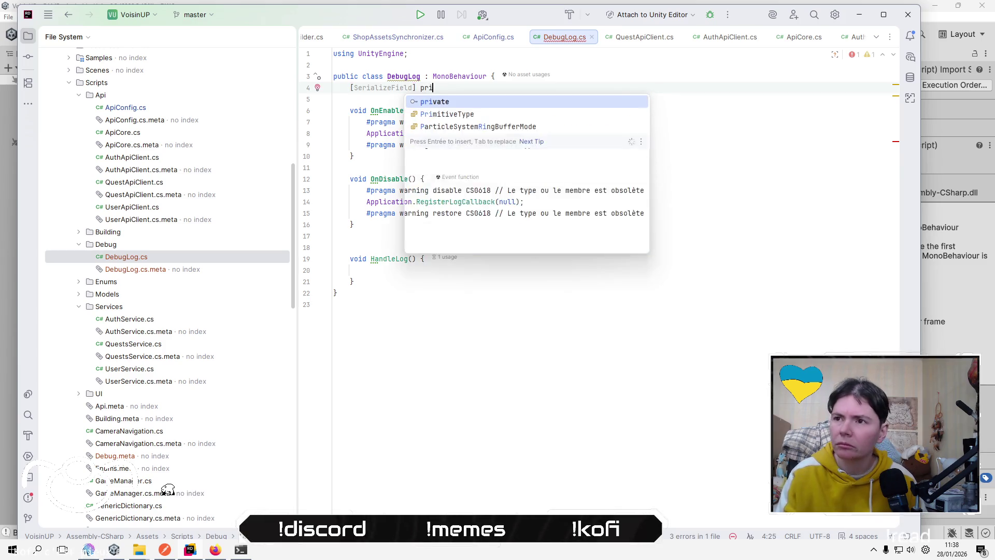
{"action": "type", "text": "vate Text"}
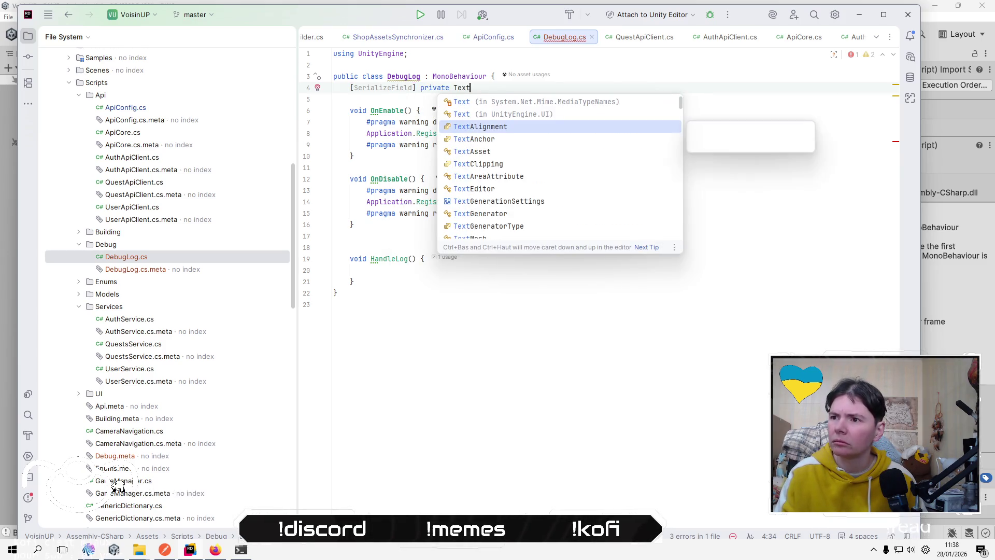
{"action": "type", "text": "MeshPro"}
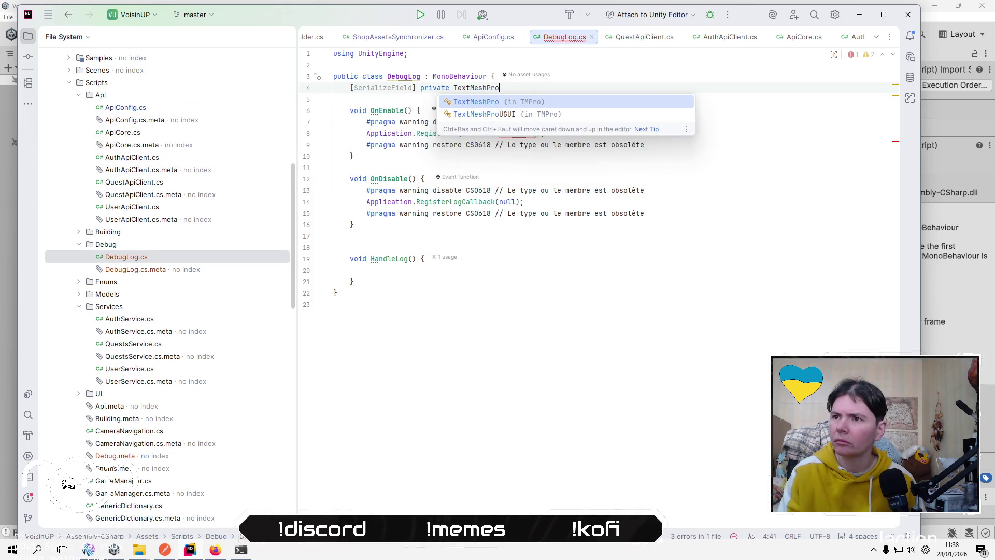
{"action": "key", "text": "Down"}
{"action": "key", "text": "Return"}
Name the field debugLogText, fixing the typos along the way.
{"action": "type", "text": "de"}
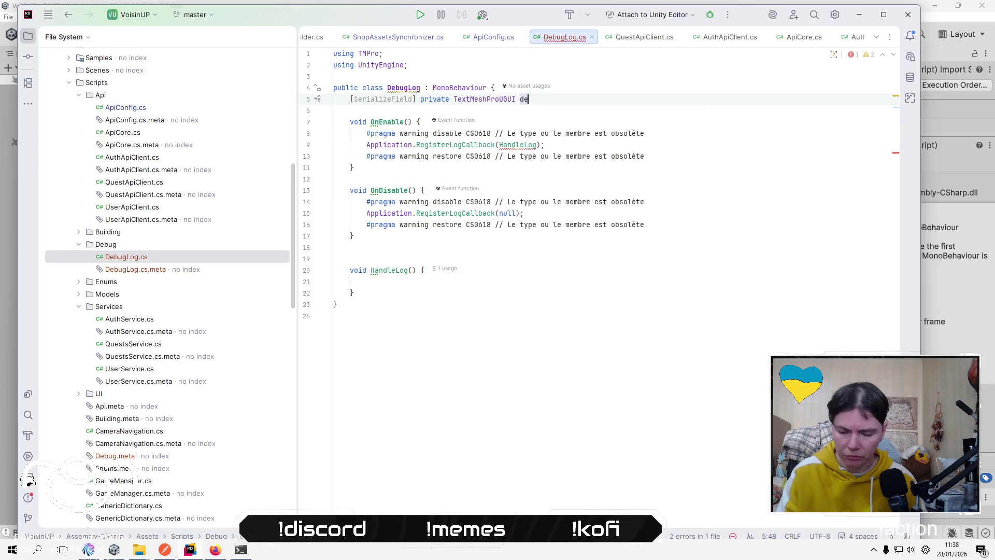
{"action": "type", "text": "bugLog"}
{"action": "key", "text": "Left"}
{"action": "key", "text": "Left"}
{"action": "key", "text": "Left"}
{"action": "key", "text": "BackSpace"}
{"action": "type", "text": "g"}
{"action": "key", "text": "Escape"}
{"action": "type", "text": "Tect"}
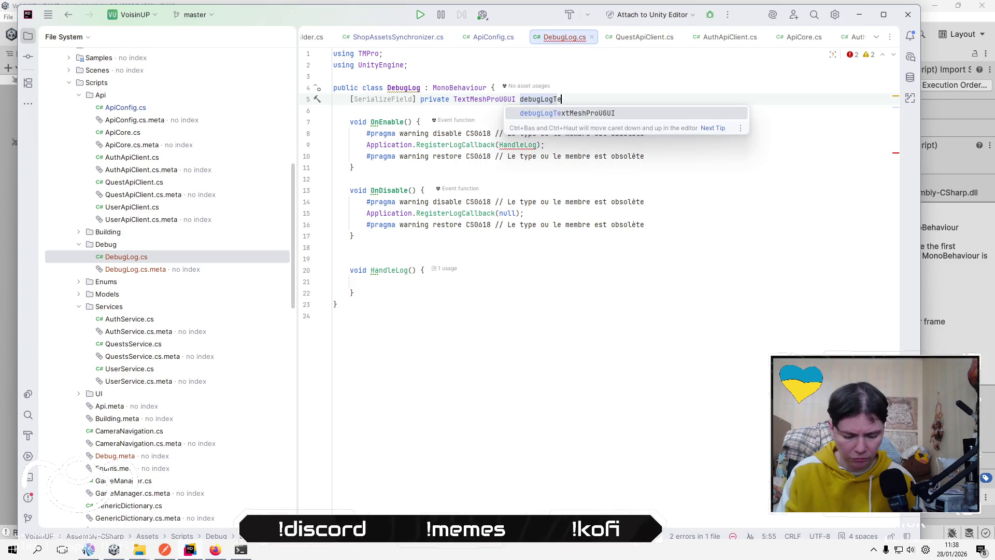
{"action": "key", "text": "Left"}
{"action": "key", "text": "BackSpace"}
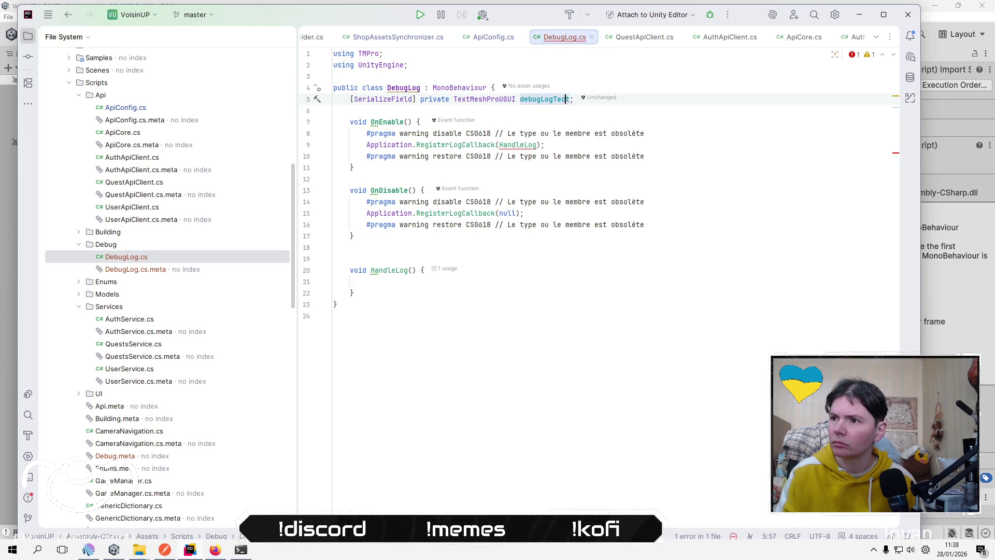
{"action": "type", "text": "x"}
Select the debugLogText name to check it, then place the caret in HandleLog's empty body.
{"action": "left_click", "coordinate": [469, 329]}
{"action": "left_click", "coordinate": [528, 86]}
{"action": "left_click", "coordinate": [540, 101]}
{"action": "double_click", "coordinate": [541, 100]}
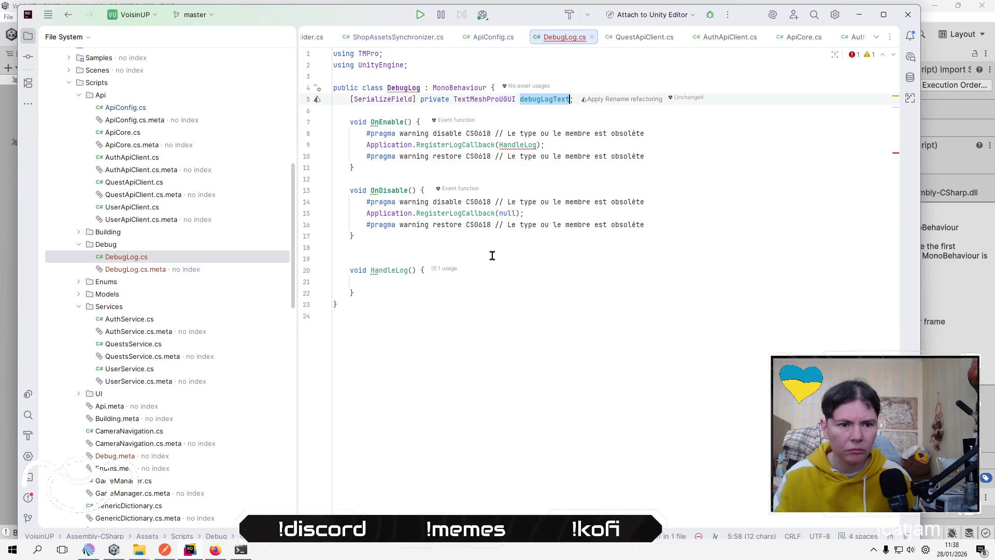
{"action": "left_click", "coordinate": [471, 331]}
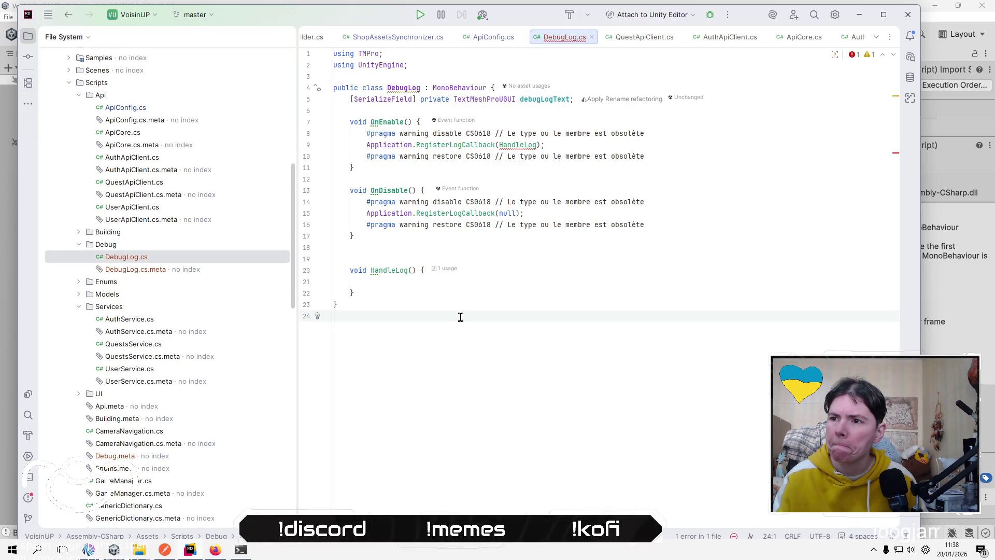
{"action": "left_click", "coordinate": [432, 282]}
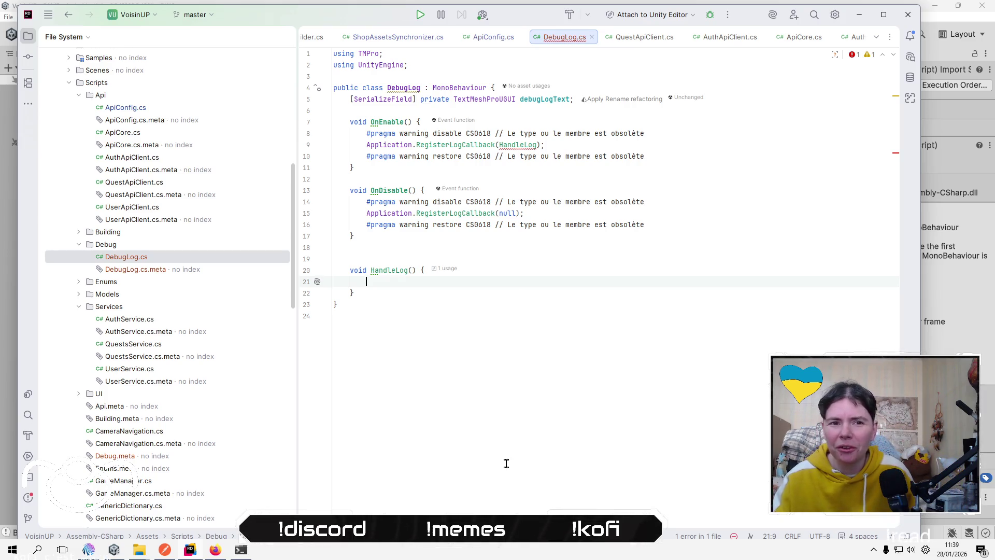
Switch from Rider to the Unity Editor using the taskbar.
{"action": "left_click", "coordinate": [113, 550]}
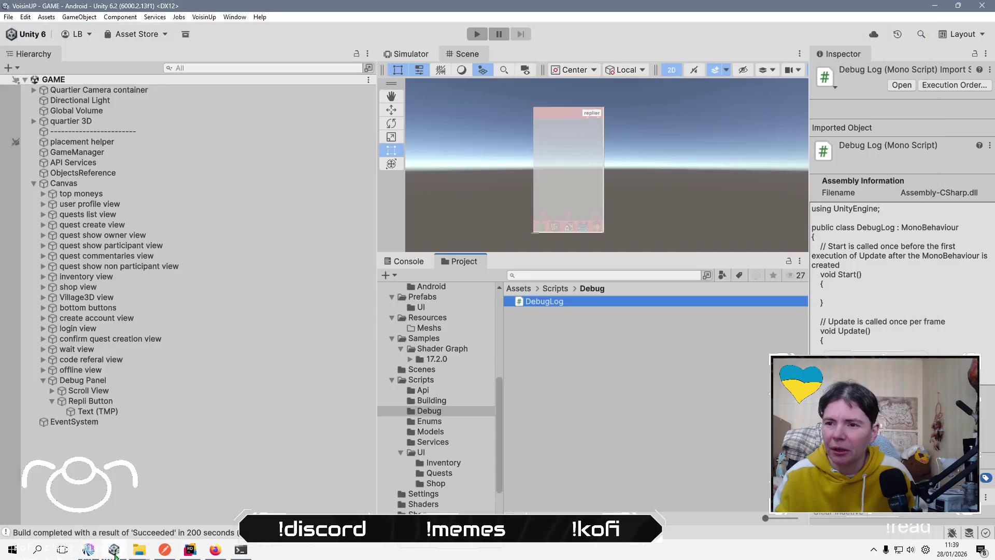
Enlarge the Scene view and set the Scroll View's Image color to black.
{"action": "left_click_drag", "start_coordinate": [571, 253], "coordinate": [572, 466]}
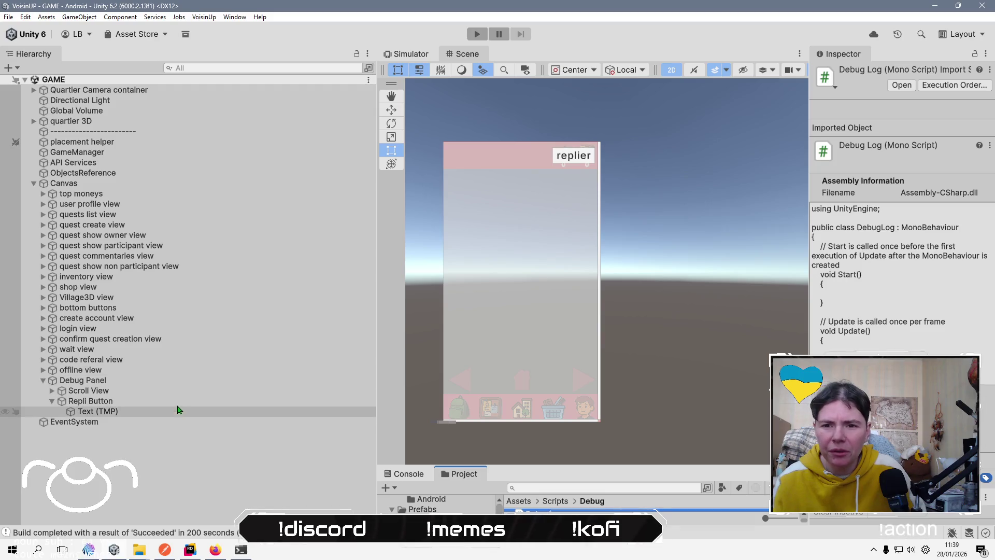
{"action": "left_click", "coordinate": [86, 390]}
{"action": "left_click", "coordinate": [935, 281]}
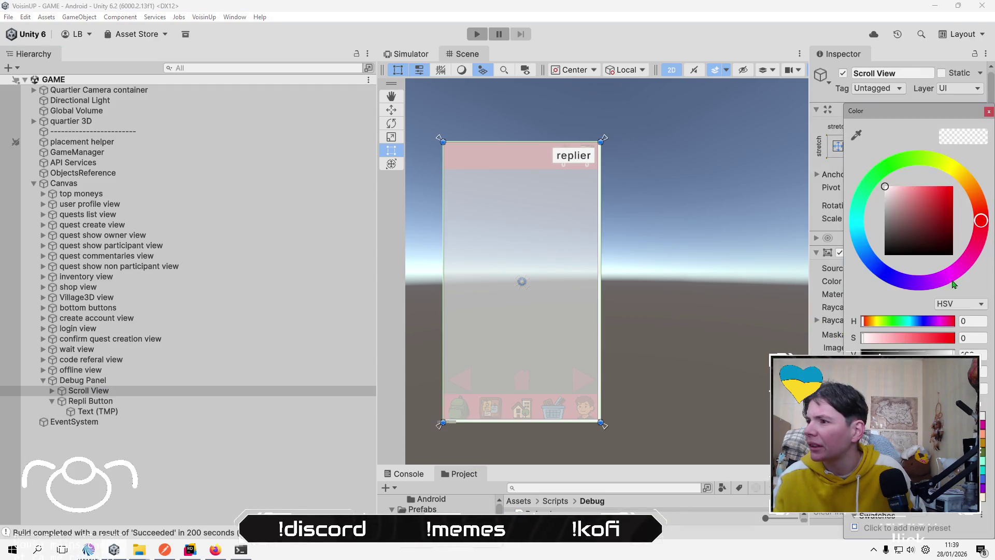
{"action": "left_click_drag", "start_coordinate": [939, 232], "coordinate": [748, 286]}
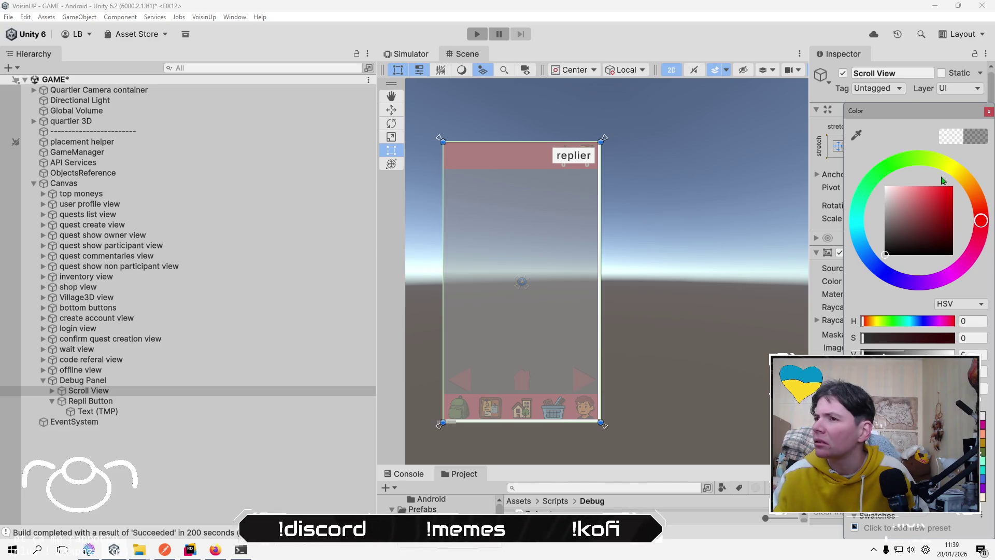
{"action": "left_click_drag", "start_coordinate": [864, 354], "coordinate": [861, 354]}
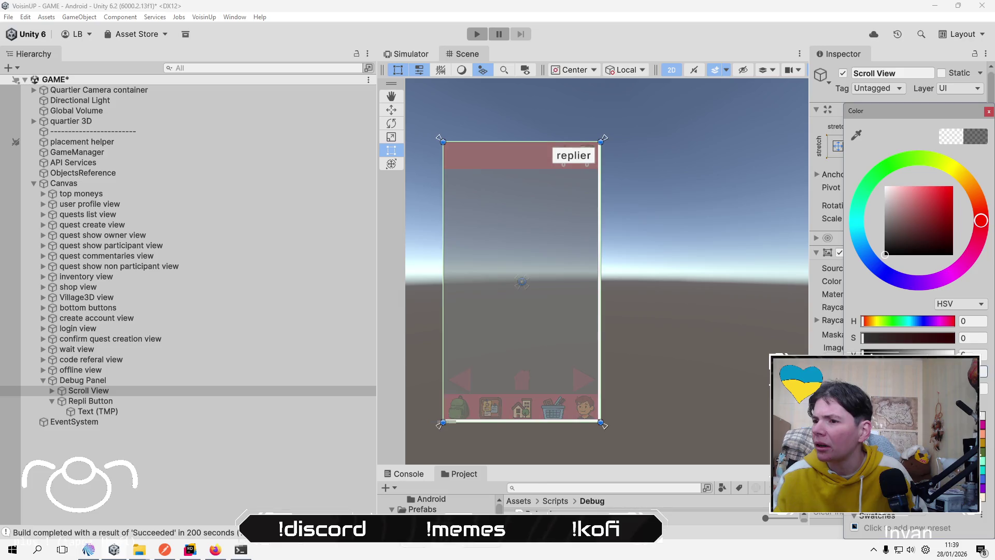
{"action": "left_click", "coordinate": [989, 112]}
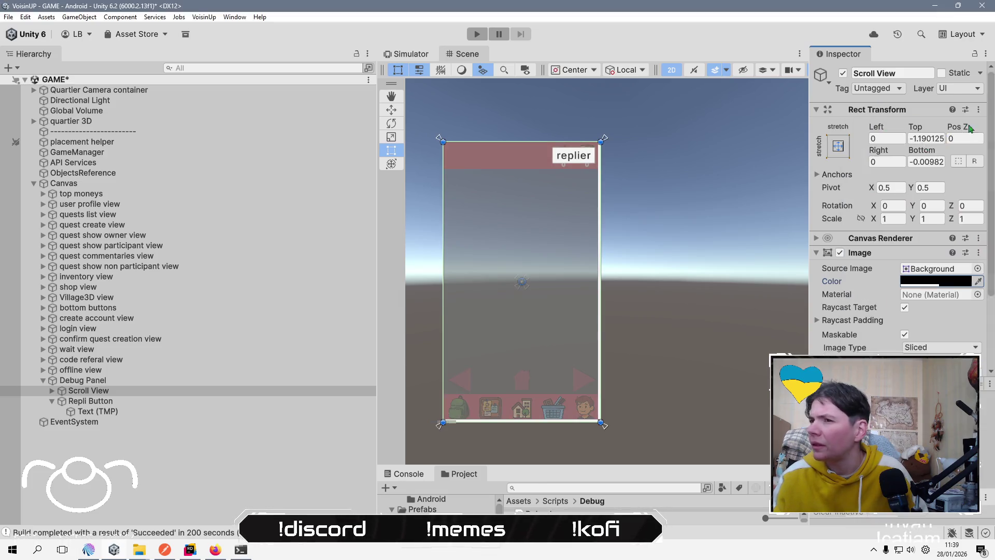
Expand Scroll View > Viewport in the Hierarchy and select Content.
{"action": "left_click", "coordinate": [144, 413]}
{"action": "scroll", "coordinate": [896, 259], "scroll_direction": "down", "scroll_amount": 5}
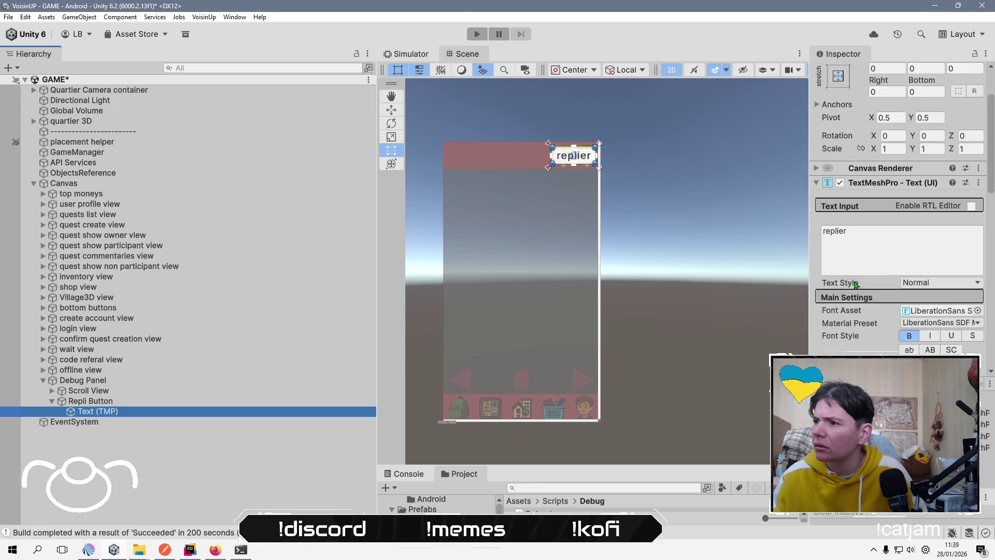
{"action": "left_click", "coordinate": [52, 391]}
{"action": "left_click", "coordinate": [62, 401]}
{"action": "left_click", "coordinate": [91, 412]}
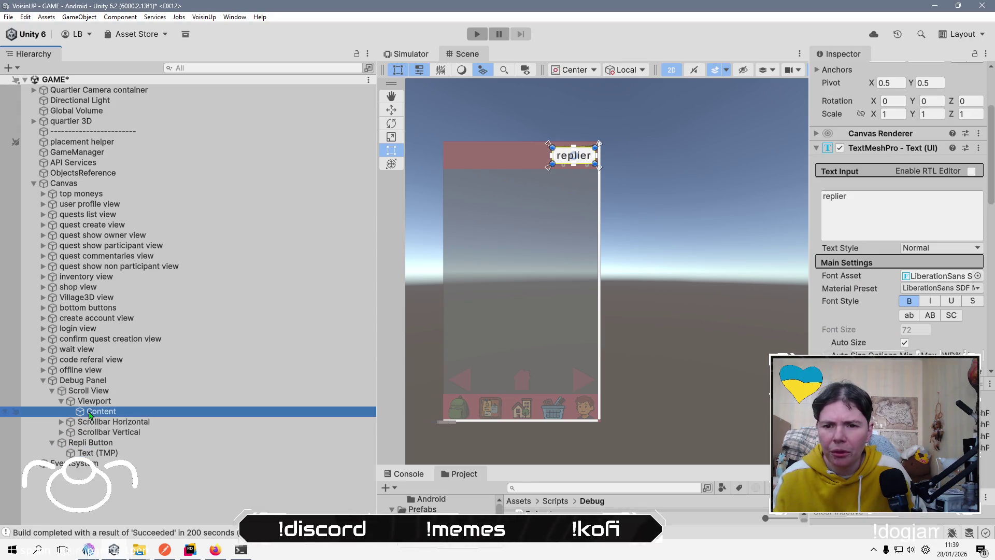
Add a Text (TMP) object under Content and stretch it across the debug panel.
{"action": "right_click", "coordinate": [120, 413]}
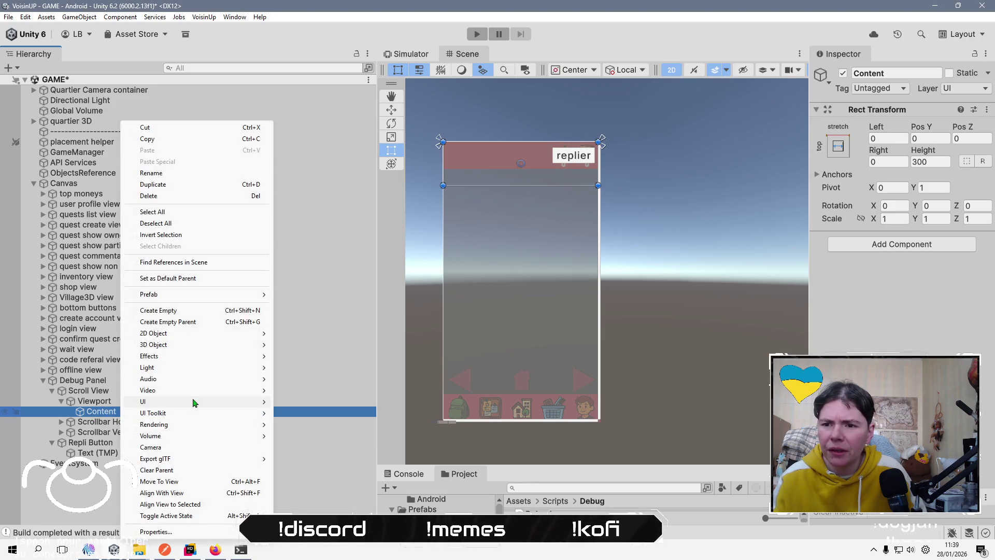
{"action": "mouse_move", "coordinate": [194, 403]}
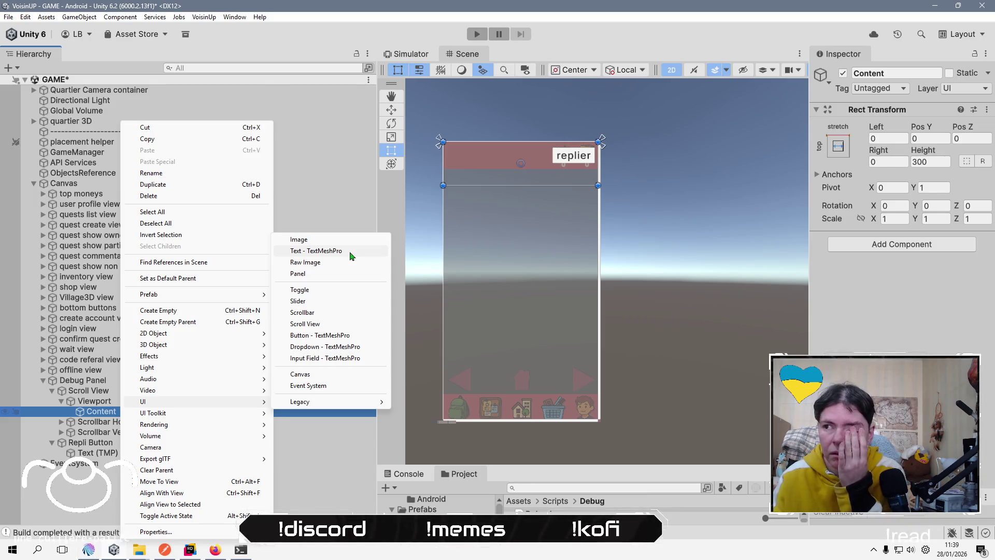
{"action": "left_click", "coordinate": [350, 255]}
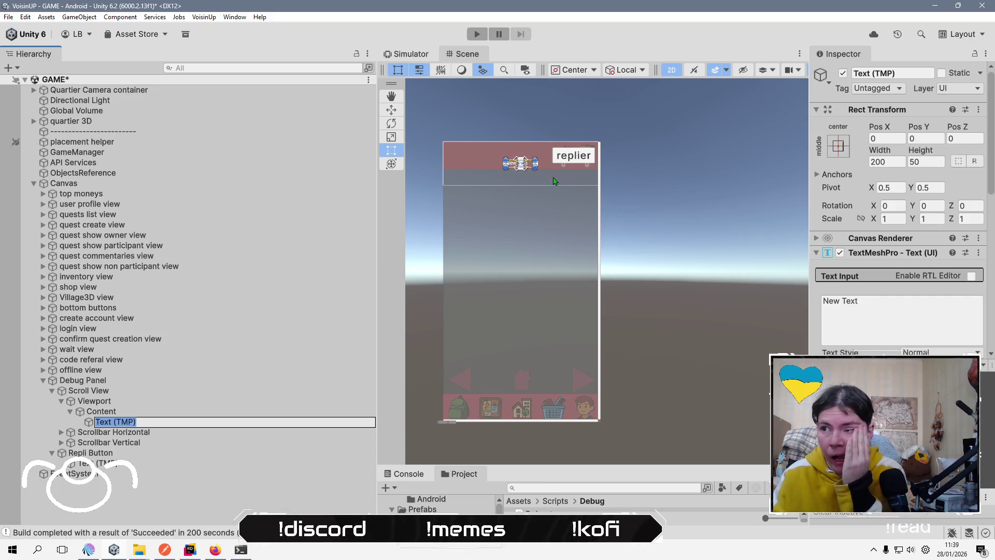
{"action": "left_click_drag", "start_coordinate": [506, 158], "coordinate": [443, 142]}
{"action": "left_click_drag", "start_coordinate": [535, 167], "coordinate": [598, 185]}
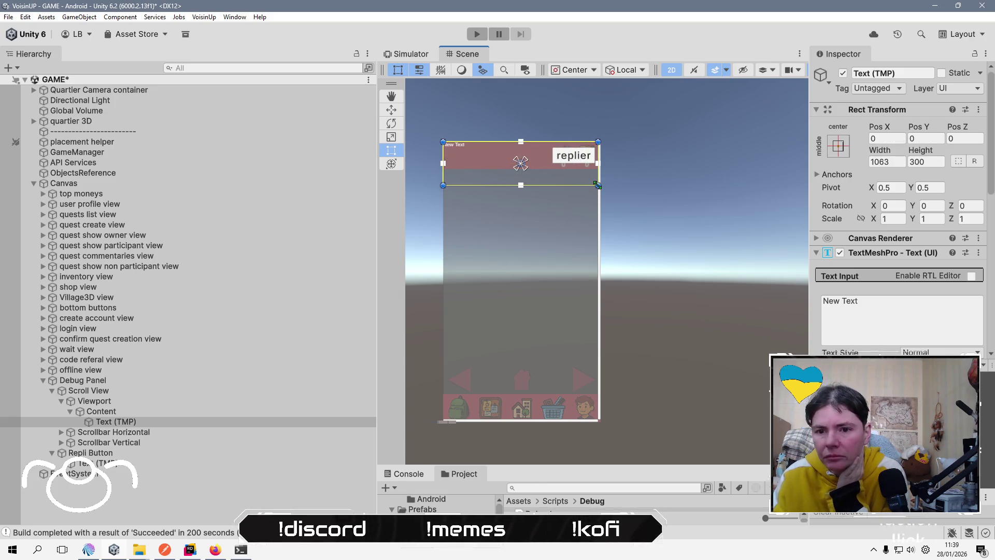
Type test text into its Text Input, then clear it to empty and deselect.
{"action": "left_click", "coordinate": [899, 311]}
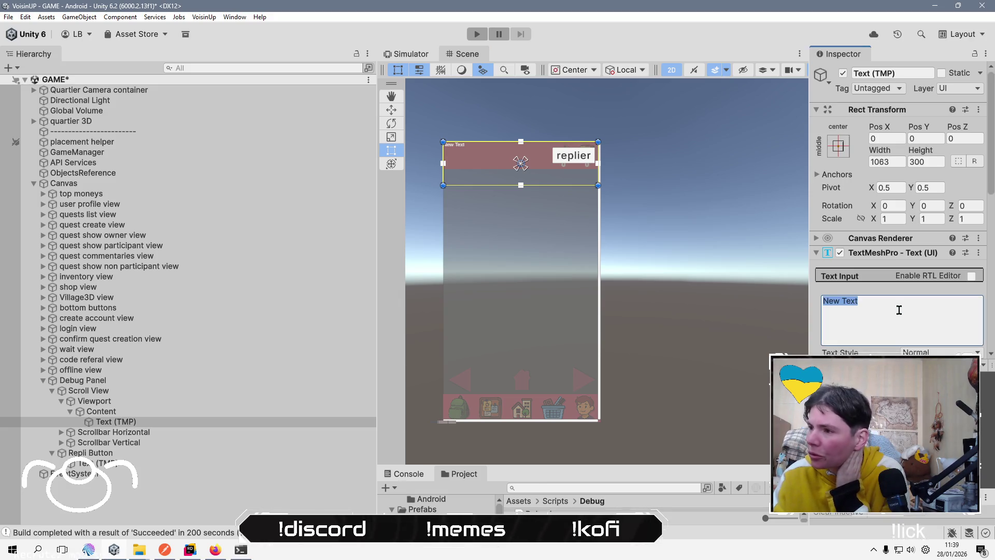
{"action": "type", "text": "g"}
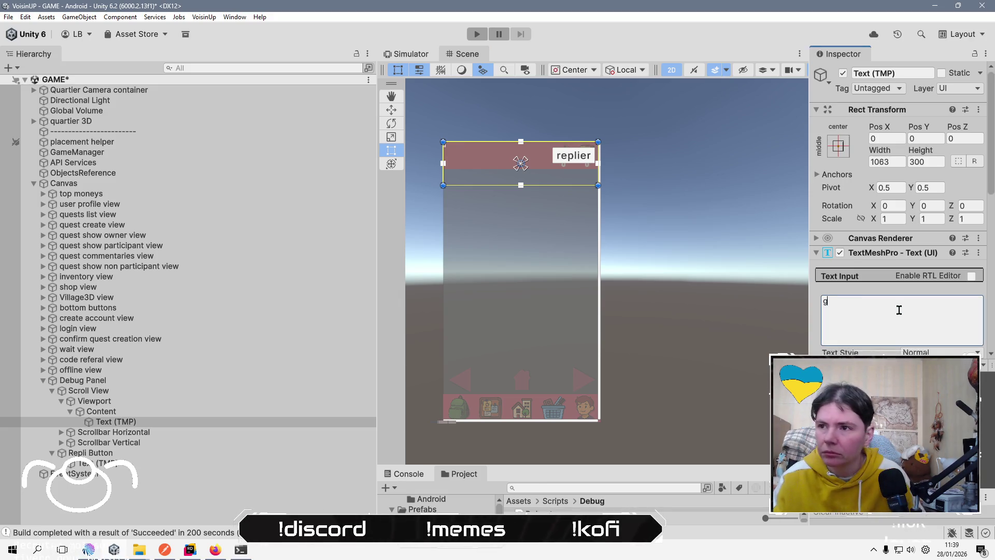
{"action": "type", "text": "ggggggggggggggg"}
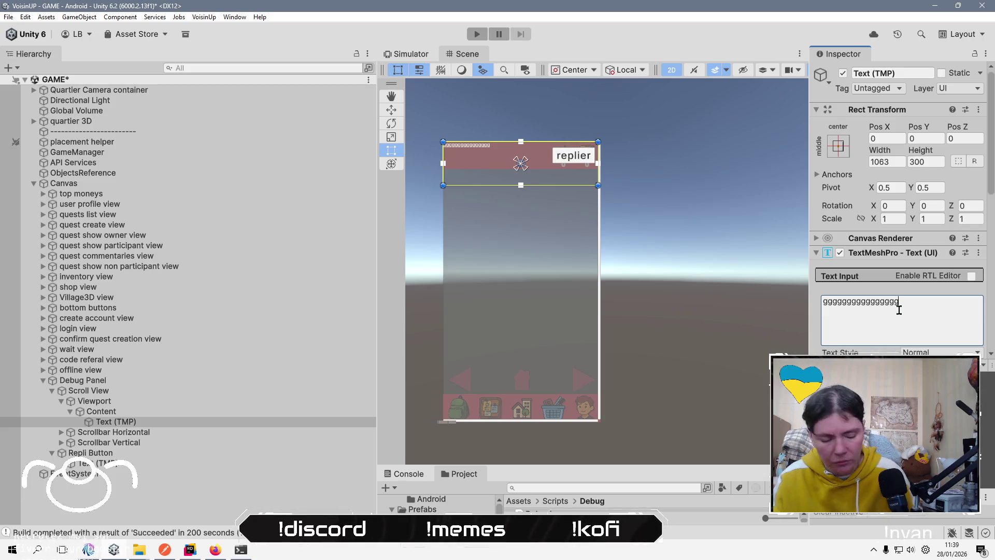
{"action": "key", "text": "ctrl+a"}
{"action": "scroll", "coordinate": [903, 309], "scroll_direction": "down", "scroll_amount": 4}
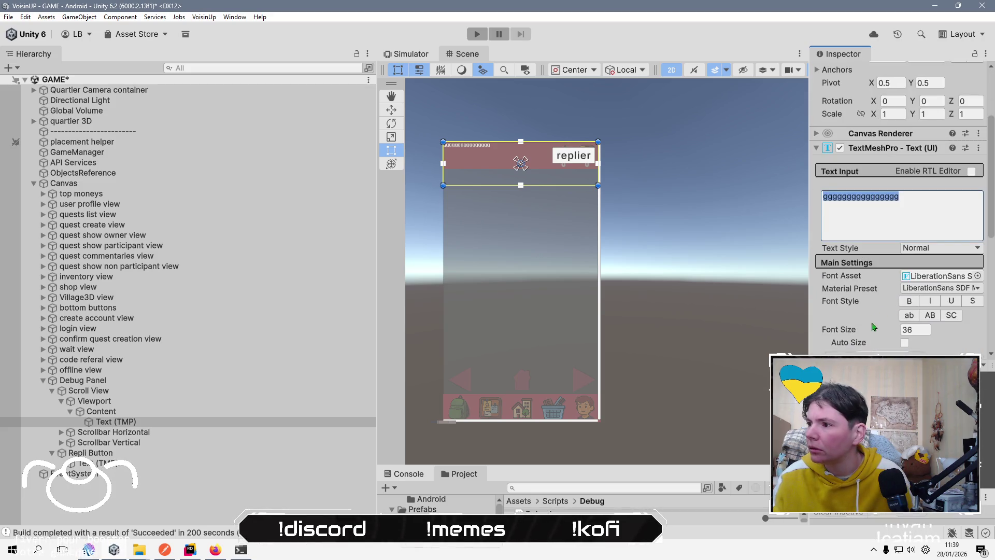
{"action": "mouse_move", "coordinate": [836, 330]}
{"action": "left_mouse_down"}
{"action": "mouse_move", "coordinate": [128, 329]}
{"action": "mouse_move", "coordinate": [487, 337]}
{"action": "left_mouse_up"}
{"action": "left_click", "coordinate": [911, 230]}
{"action": "key", "text": "BackSpace"}
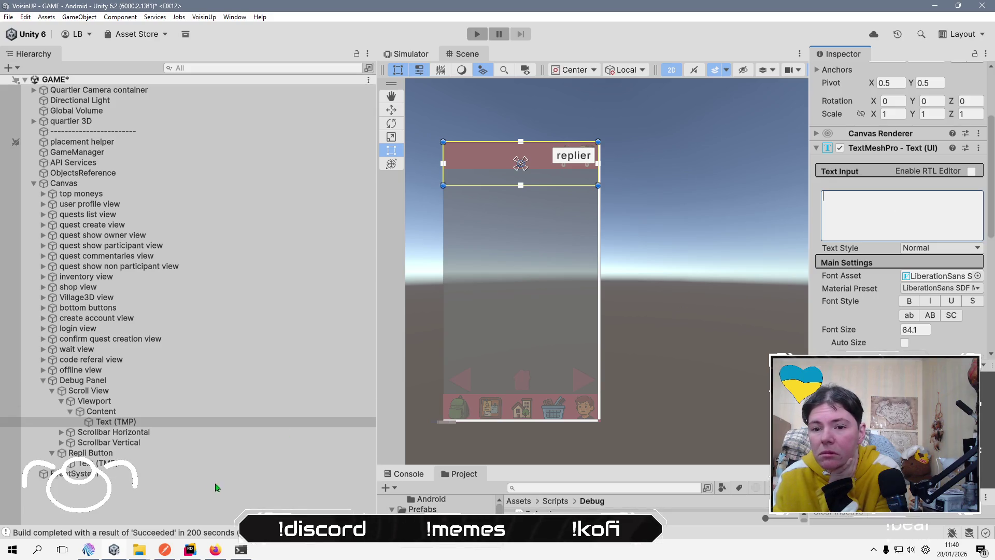
{"action": "left_click", "coordinate": [623, 170]}
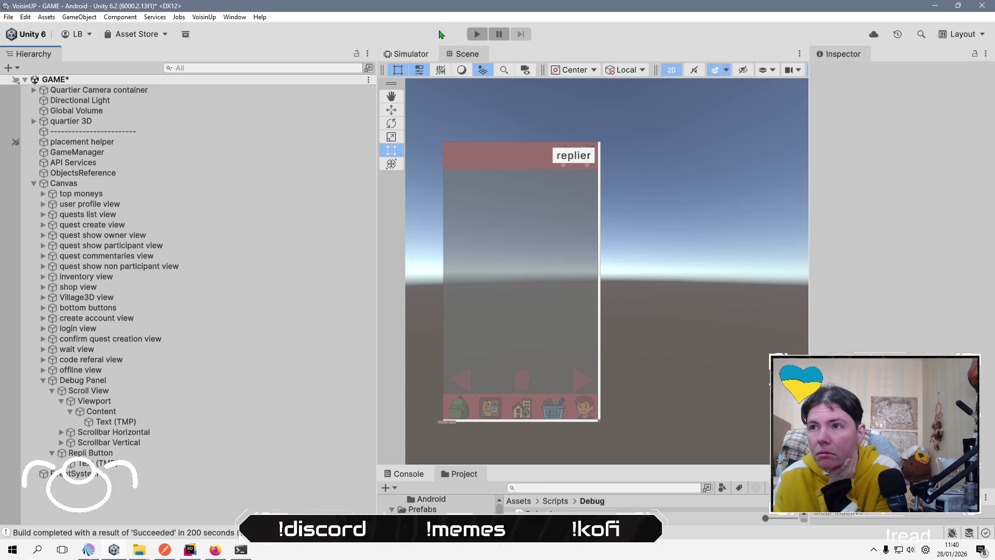
Start Play mode and type 'lblblbl' into the debug Text (TMP) input.
{"action": "left_click", "coordinate": [475, 34]}
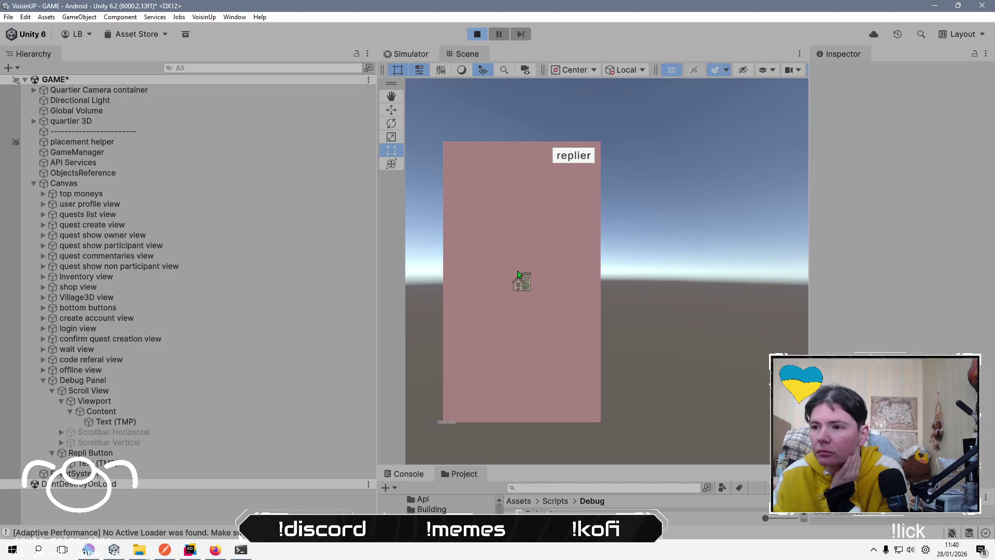
{"action": "left_click", "coordinate": [207, 421]}
{"action": "left_click", "coordinate": [900, 316]}
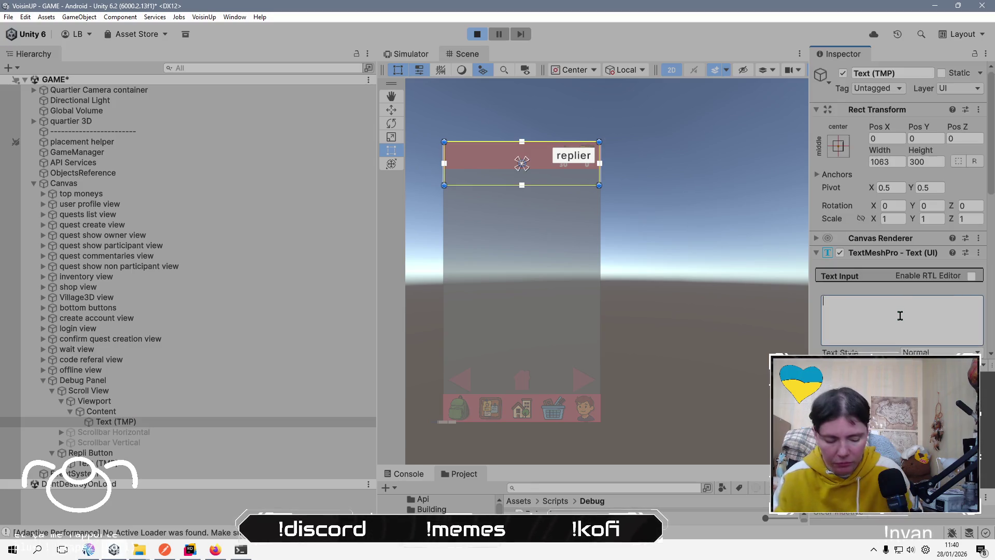
{"action": "type", "text": "glblblbl"}
Paste 'glblblbl' filler repeatedly to about 23 lines and preview it on the simulated phone.
{"action": "key", "text": "ctrl+a"}
{"action": "key", "text": "ctrl+c"}
{"action": "key", "text": "End"}
{"action": "type", "text": "glblblbl glblblbl glblblbl"}
{"action": "key", "text": "ctrl+v"}
{"action": "key", "text": "ctrl+v"}
{"action": "key", "text": "ctrl+v"}
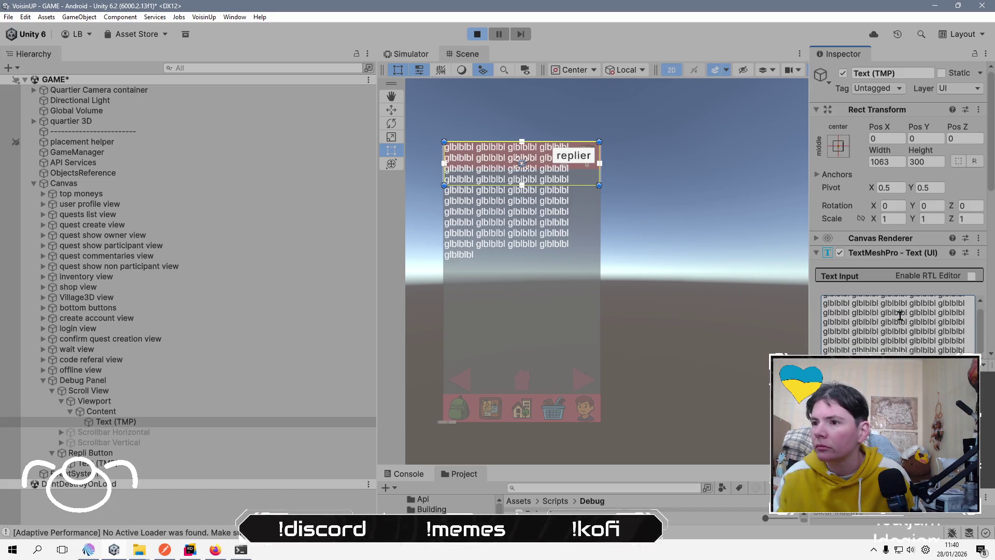
{"action": "key", "text": "ctrl+v"}
{"action": "key", "text": "ctrl+v"}
{"action": "key", "text": "ctrl+v"}
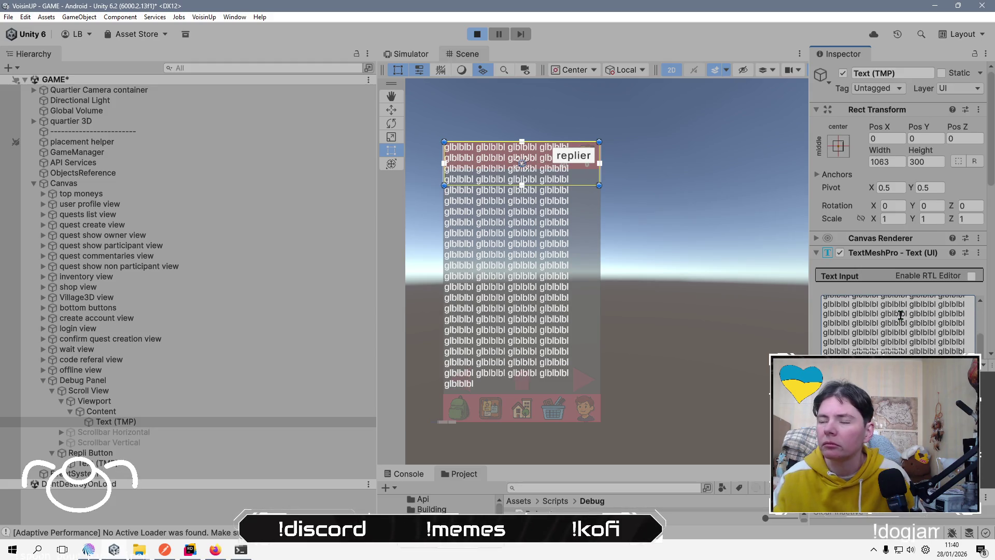
{"action": "left_click", "coordinate": [409, 54]}
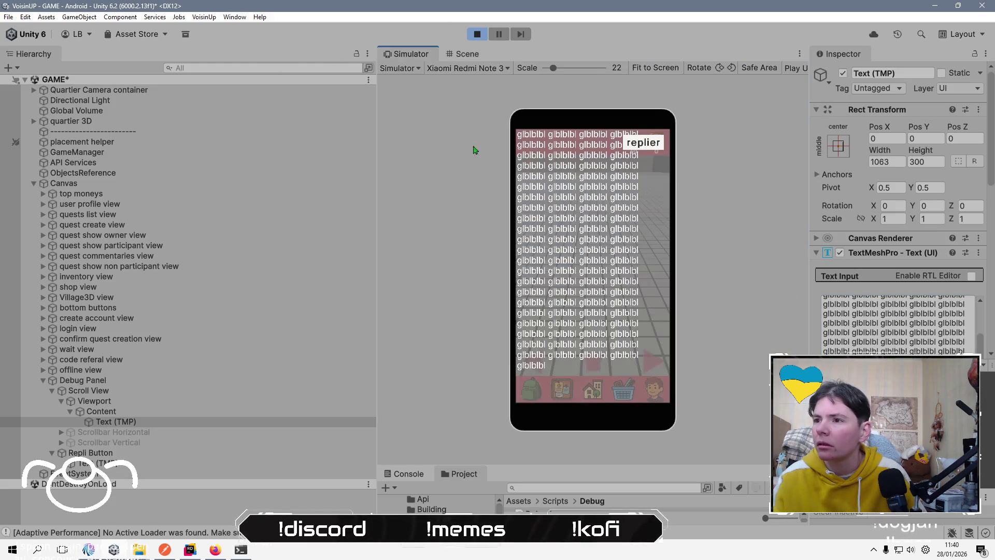
Drag-test the debug text scrolling, then set the Scroll View's Movement Type to Clamped.
{"action": "mouse_move", "coordinate": [615, 256]}
{"action": "left_mouse_down"}
{"action": "mouse_move", "coordinate": [596, 311]}
{"action": "mouse_move", "coordinate": [581, 208]}
{"action": "mouse_move", "coordinate": [559, 151]}
{"action": "mouse_move", "coordinate": [558, 290]}
{"action": "left_mouse_up"}
{"action": "left_click_drag", "start_coordinate": [557, 249], "coordinate": [555, 342]}
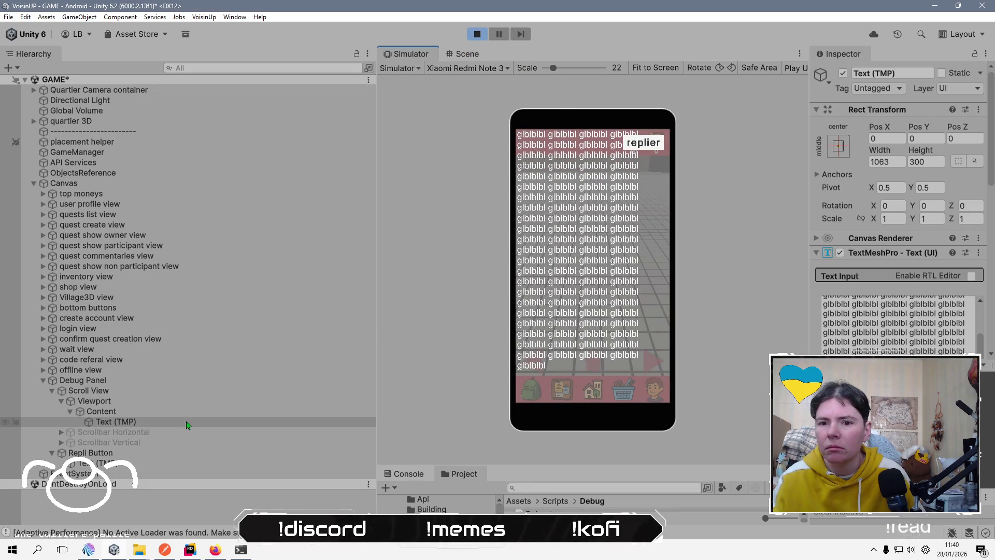
{"action": "left_click", "coordinate": [202, 404]}
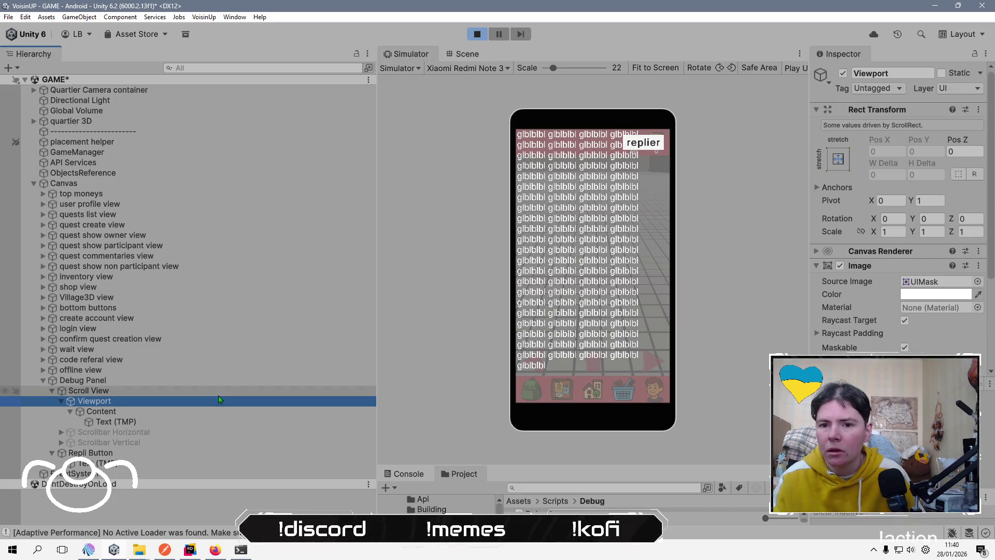
{"action": "left_click", "coordinate": [220, 392]}
{"action": "scroll", "coordinate": [931, 326], "scroll_direction": "down", "scroll_amount": 2}
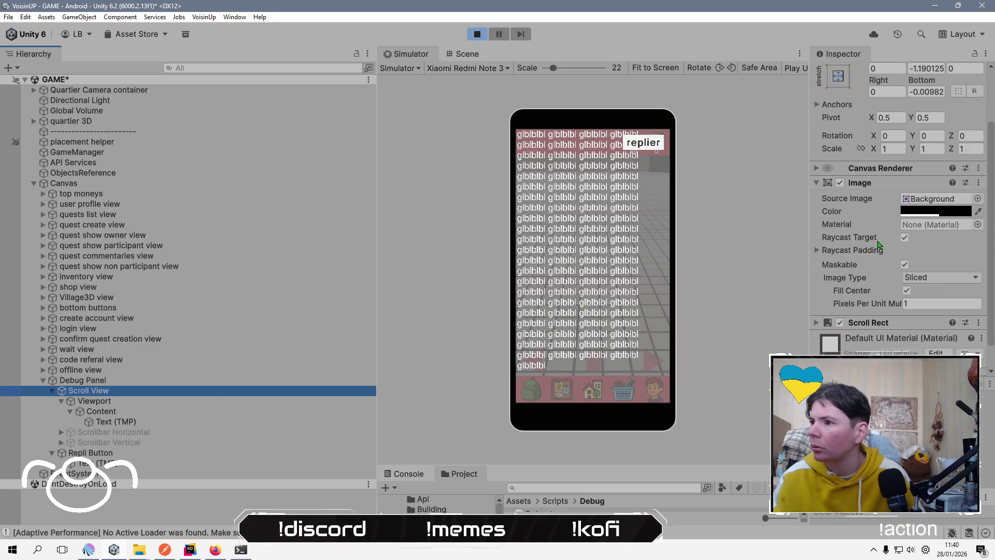
{"action": "scroll", "coordinate": [931, 327], "scroll_direction": "down", "scroll_amount": 2}
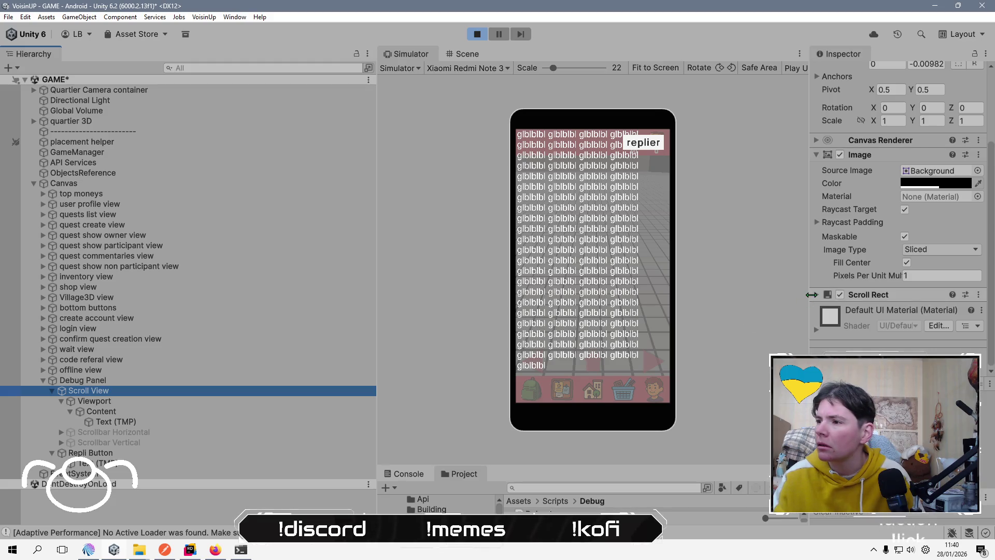
{"action": "left_click", "coordinate": [817, 294]}
{"action": "scroll", "coordinate": [869, 256], "scroll_direction": "down", "scroll_amount": 1}
{"action": "left_click", "coordinate": [967, 317]}
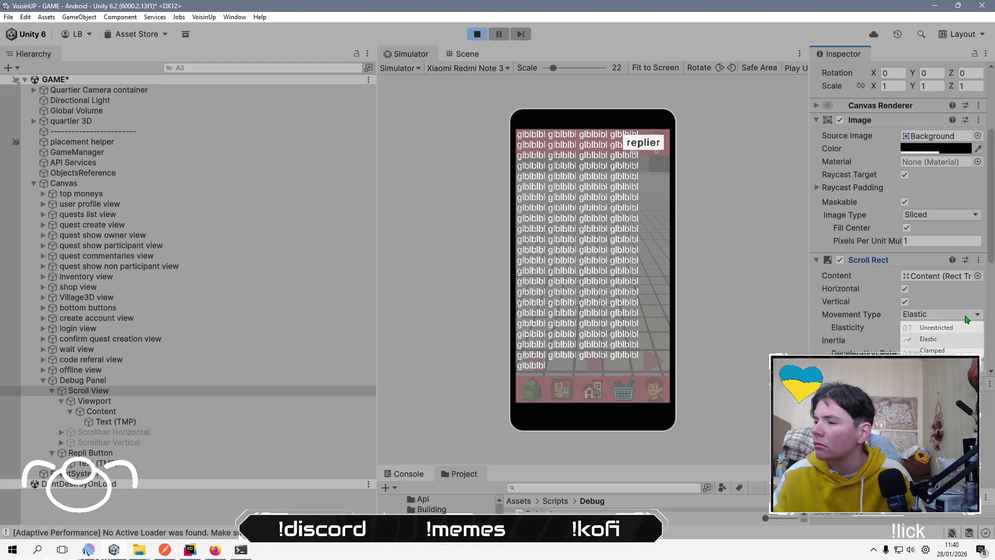
{"action": "left_click", "coordinate": [946, 348]}
Try Unrestricted movement on the phone preview, then settle back on Clamped.
{"action": "left_click", "coordinate": [574, 160]}
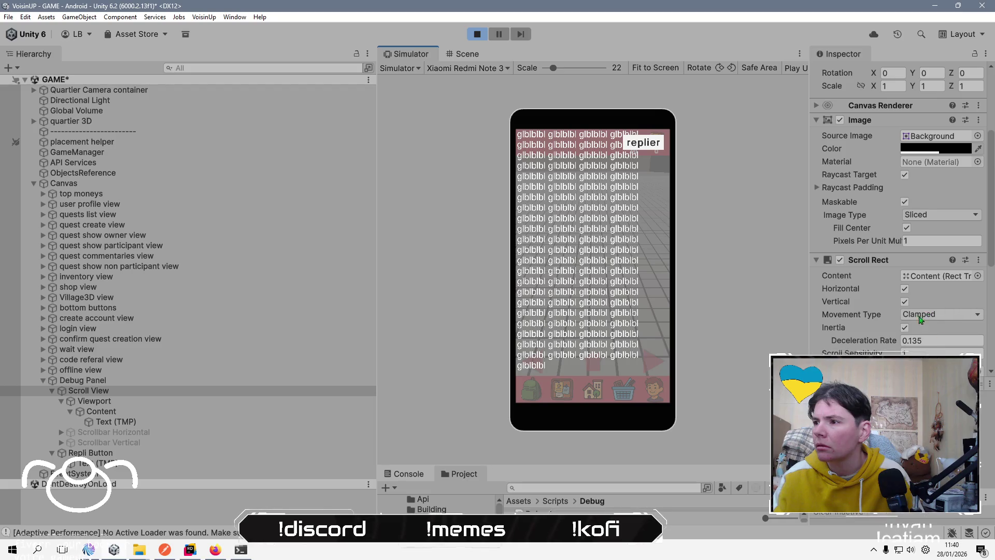
{"action": "left_click", "coordinate": [932, 314]}
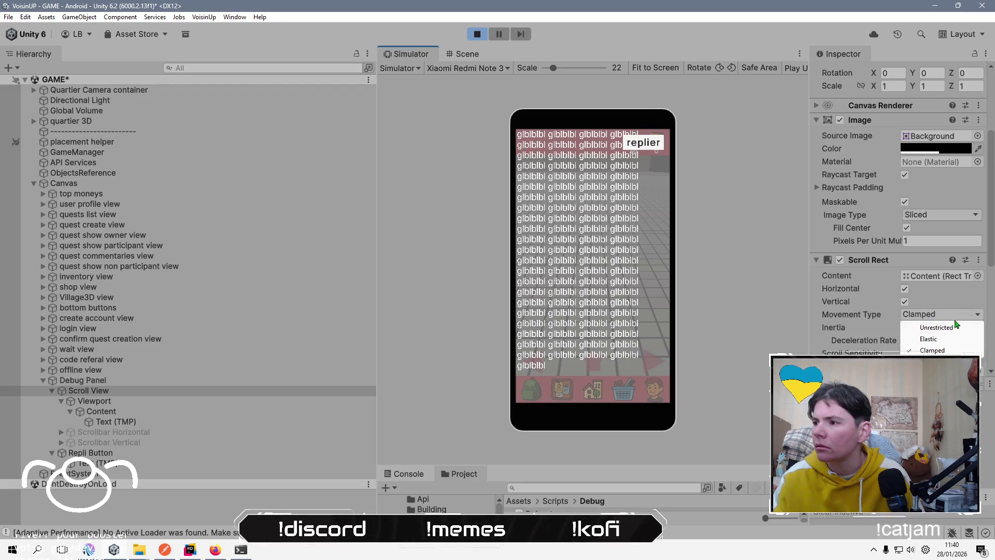
{"action": "left_click", "coordinate": [942, 329]}
{"action": "mouse_move", "coordinate": [601, 200]}
{"action": "left_mouse_down"}
{"action": "mouse_move", "coordinate": [586, 331]}
{"action": "mouse_move", "coordinate": [572, 219]}
{"action": "left_mouse_up"}
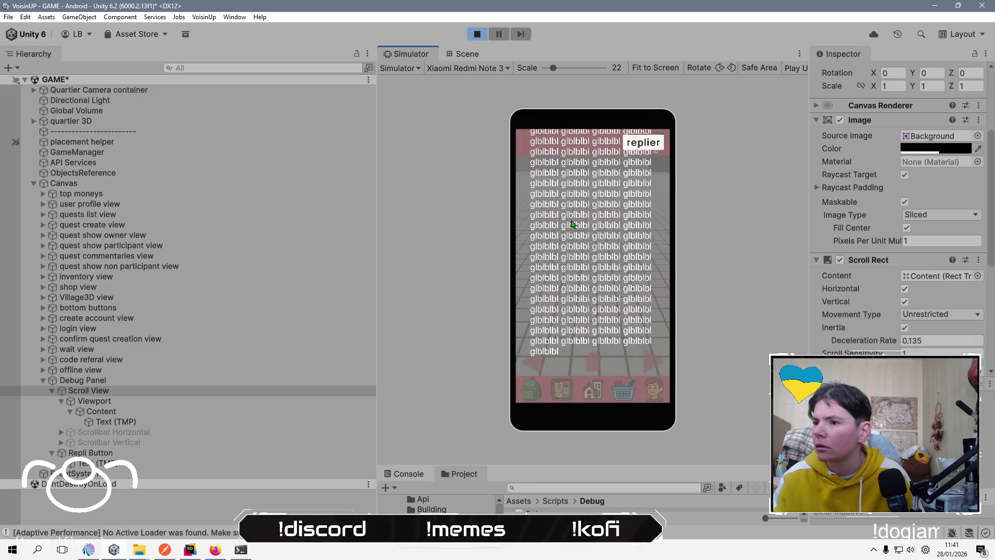
{"action": "left_click", "coordinate": [940, 314]}
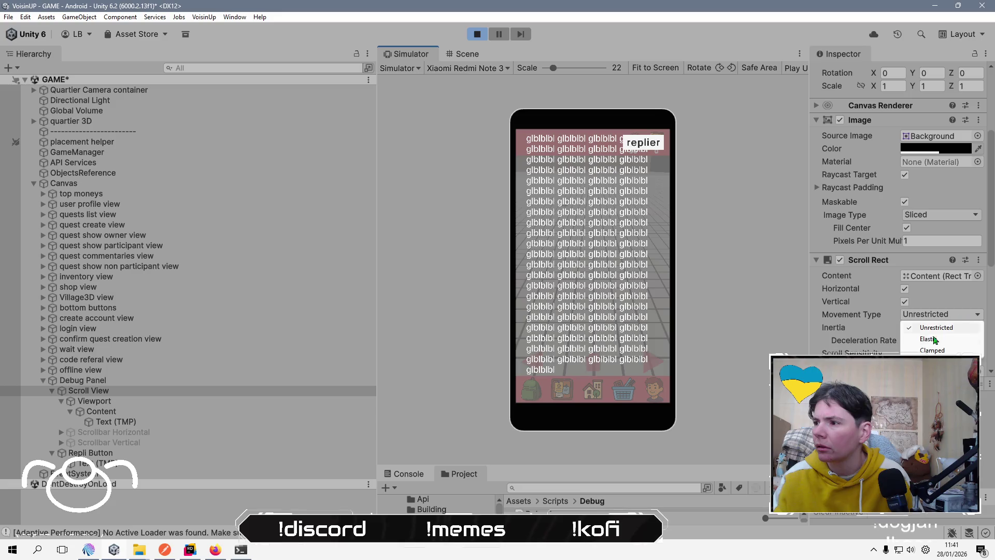
{"action": "left_click", "coordinate": [935, 350]}
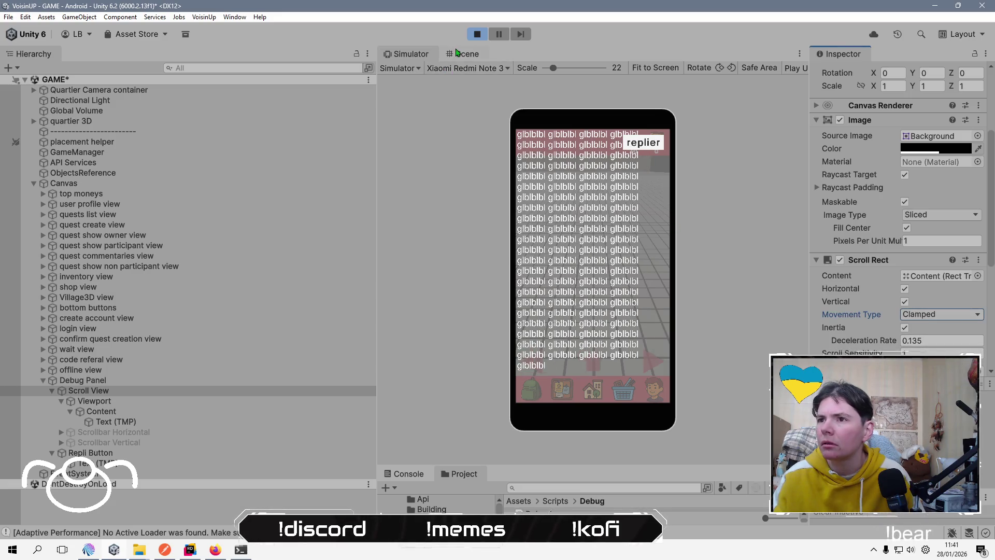
{"action": "left_click", "coordinate": [458, 53]}
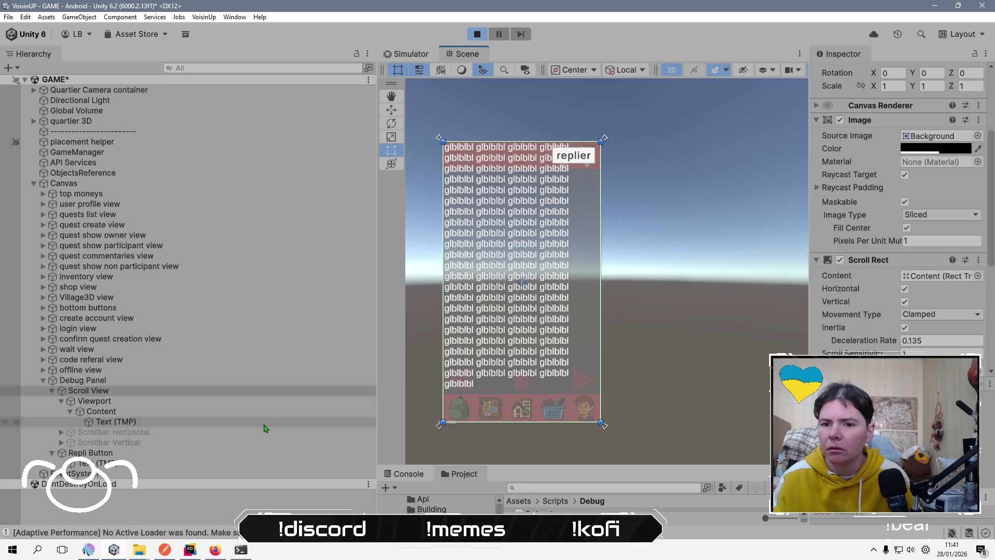
Paste two more lines of filler into the debug text and view it on the simulated phone.
{"action": "left_click", "coordinate": [116, 421]}
{"action": "left_click", "coordinate": [954, 255]}
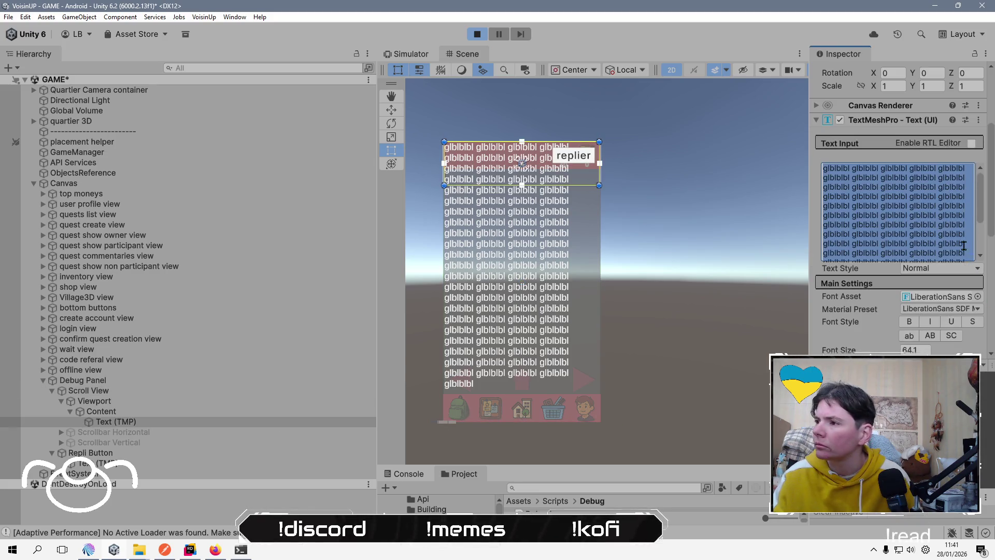
{"action": "left_click", "coordinate": [963, 246]}
{"action": "key", "text": "ctrl+v"}
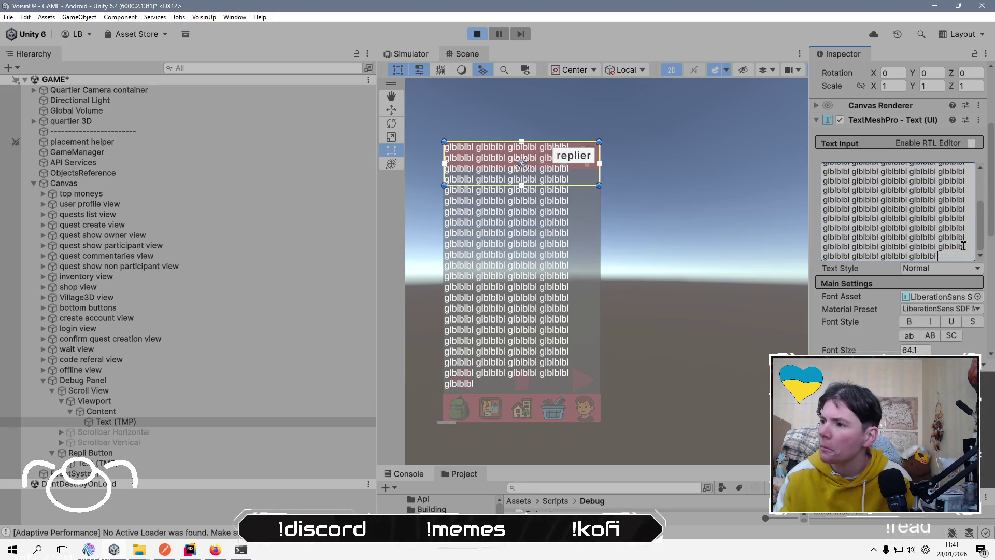
{"action": "key", "text": "ctrl+v"}
{"action": "key", "text": "ctrl+v"}
{"action": "left_click", "coordinate": [397, 55]}
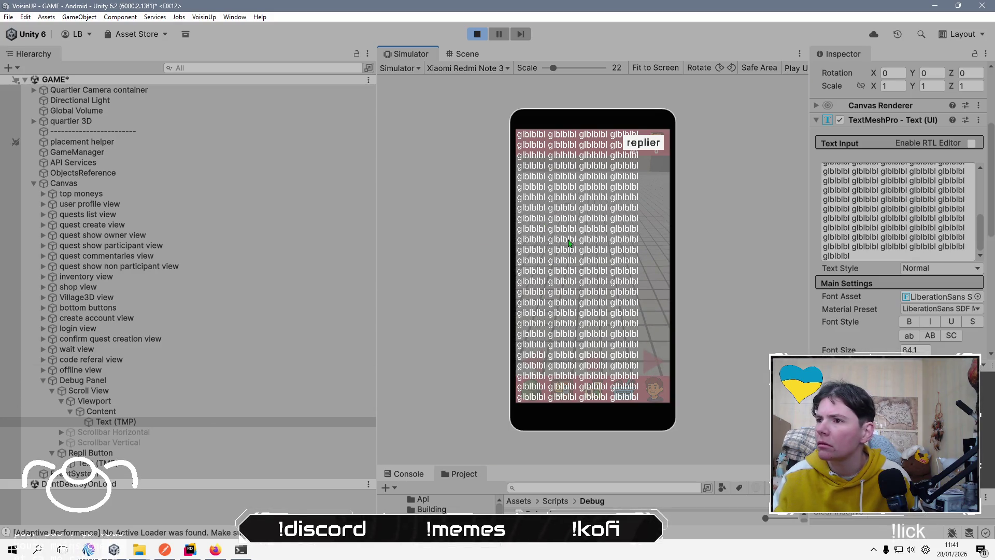
On Scroll View, turn off Inertia, set Movement Type to Unrestricted, and drag-test the text.
{"action": "scroll", "coordinate": [825, 254], "scroll_direction": "down", "scroll_amount": 3}
{"action": "left_click", "coordinate": [155, 411]}
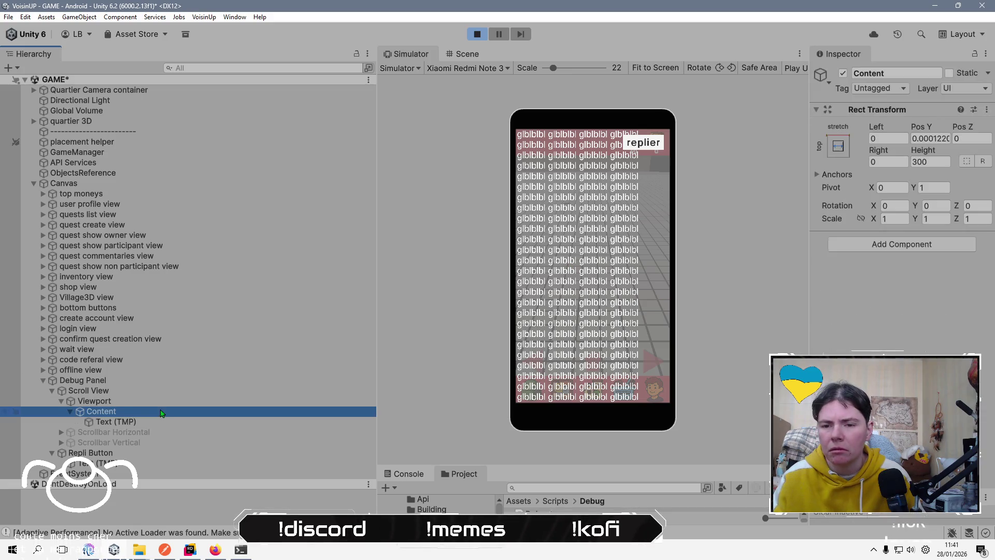
{"action": "left_click", "coordinate": [159, 422]}
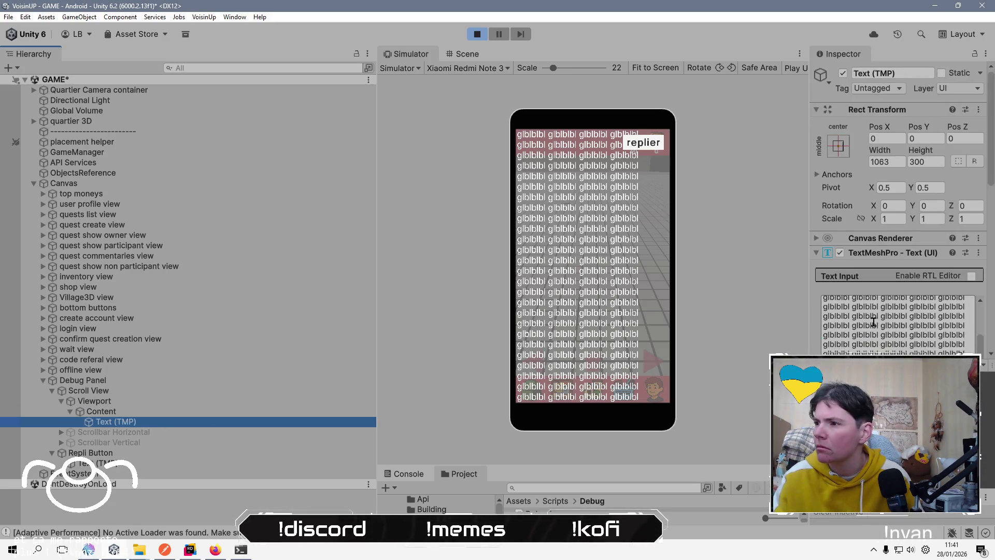
{"action": "scroll", "coordinate": [875, 259], "scroll_direction": "down", "scroll_amount": 5}
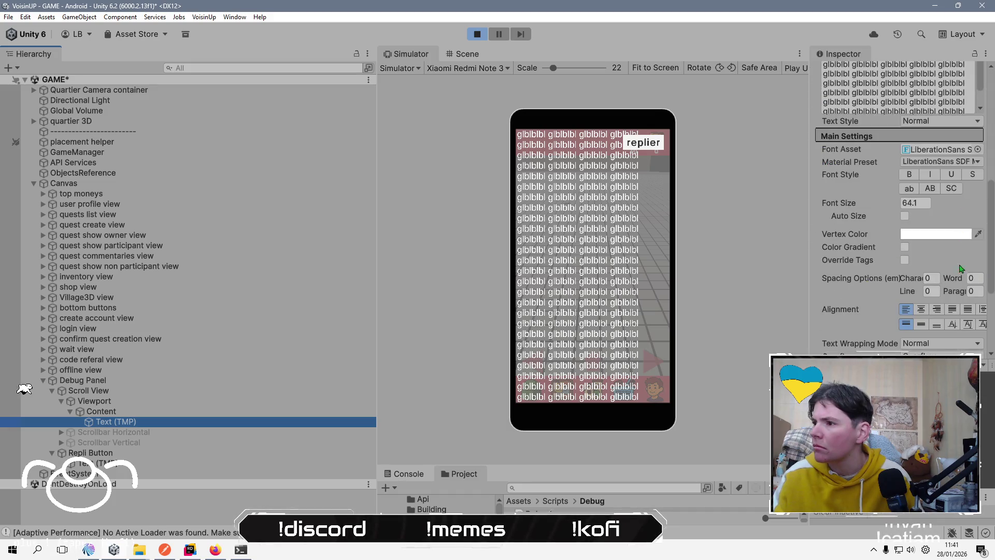
{"action": "scroll", "coordinate": [867, 311], "scroll_direction": "down", "scroll_amount": 3}
{"action": "scroll", "coordinate": [866, 311], "scroll_direction": "down", "scroll_amount": 2}
{"action": "key", "text": "Up"}
{"action": "key", "text": "Up"}
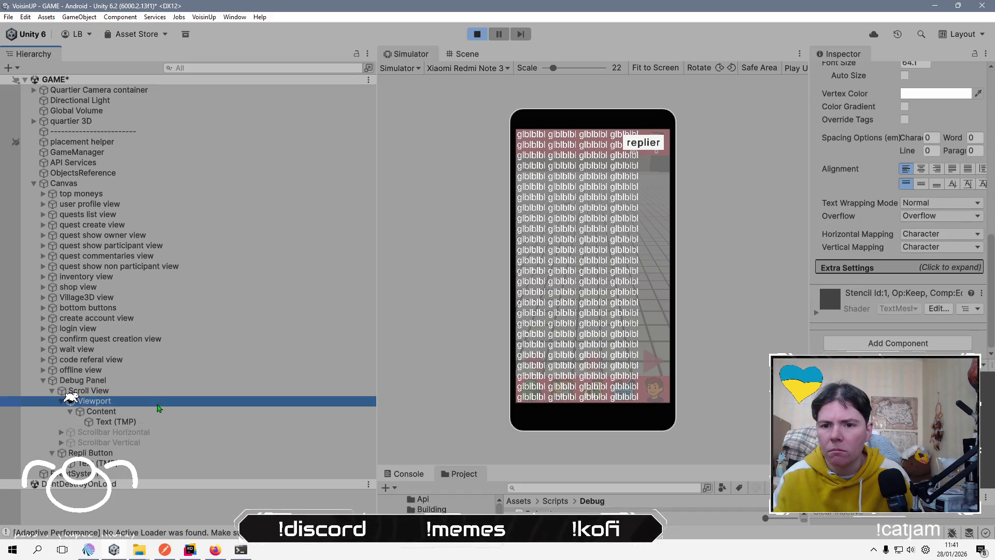
{"action": "key", "text": "Up"}
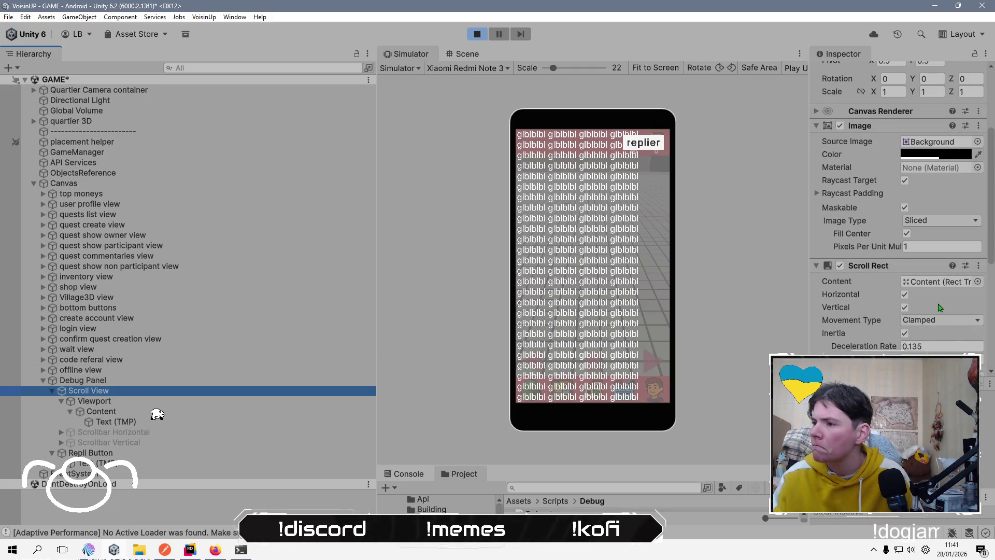
{"action": "scroll", "coordinate": [938, 307], "scroll_direction": "down", "scroll_amount": 2}
{"action": "left_click", "coordinate": [904, 298]}
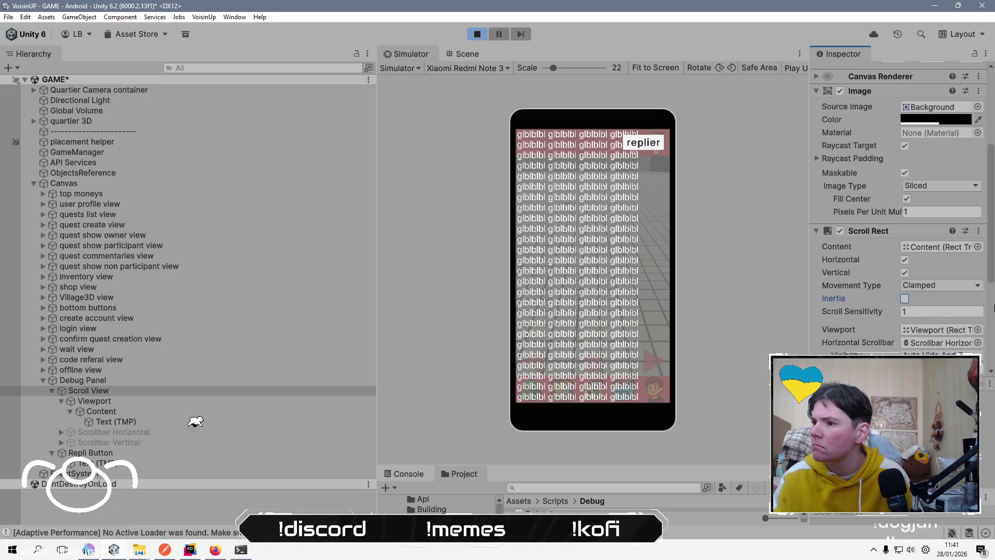
{"action": "scroll", "coordinate": [939, 330], "scroll_direction": "down", "scroll_amount": 4}
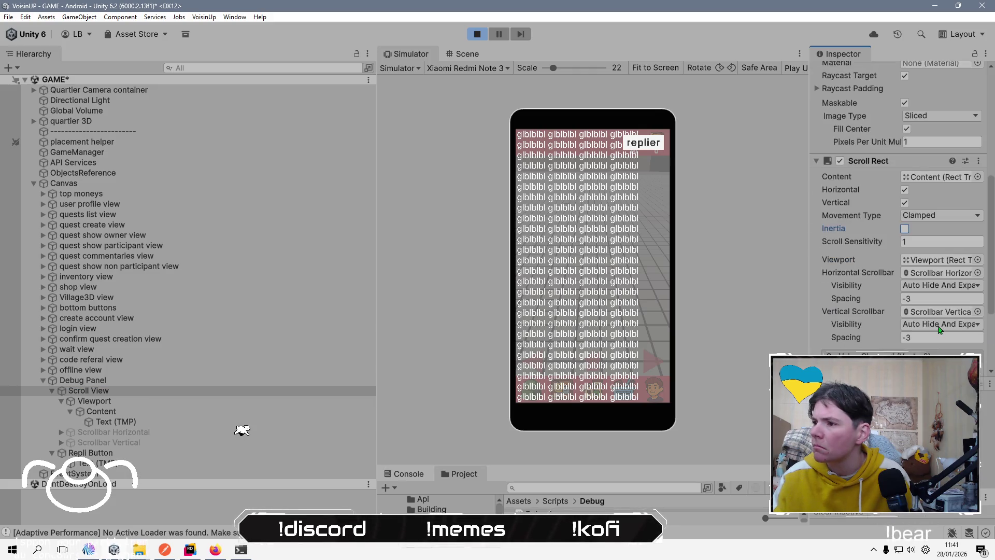
{"action": "left_click", "coordinate": [957, 220]}
{"action": "left_click", "coordinate": [952, 228]}
{"action": "mouse_move", "coordinate": [599, 356]}
{"action": "left_mouse_down"}
{"action": "mouse_move", "coordinate": [578, 207]}
{"action": "mouse_move", "coordinate": [565, 221]}
{"action": "mouse_move", "coordinate": [589, 252]}
{"action": "mouse_move", "coordinate": [577, 217]}
{"action": "mouse_move", "coordinate": [575, 265]}
{"action": "left_mouse_up"}
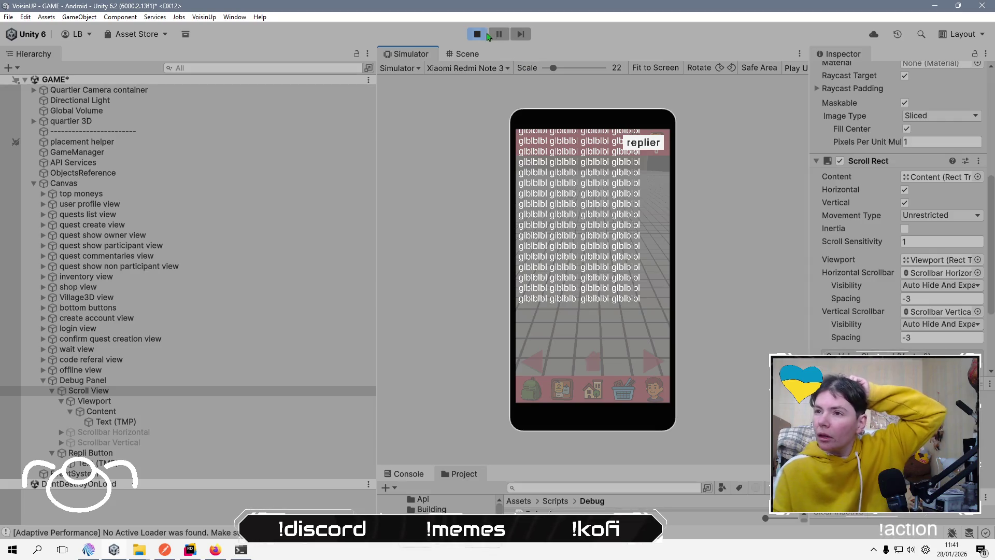
Stop the game, set Movement Type to Unrestricted and the vertical scrollbar spacing to -3.
{"action": "left_click", "coordinate": [477, 34]}
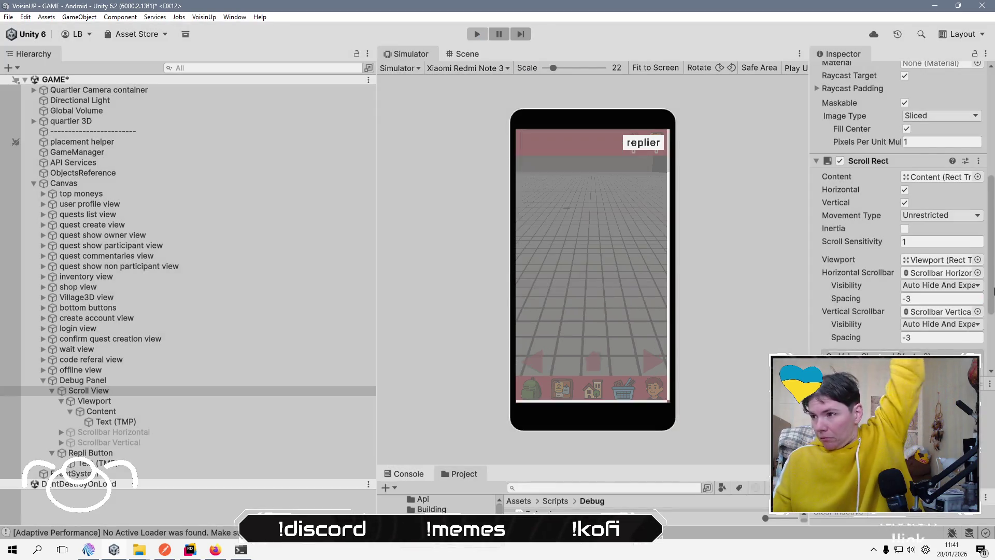
{"action": "left_click", "coordinate": [935, 216]}
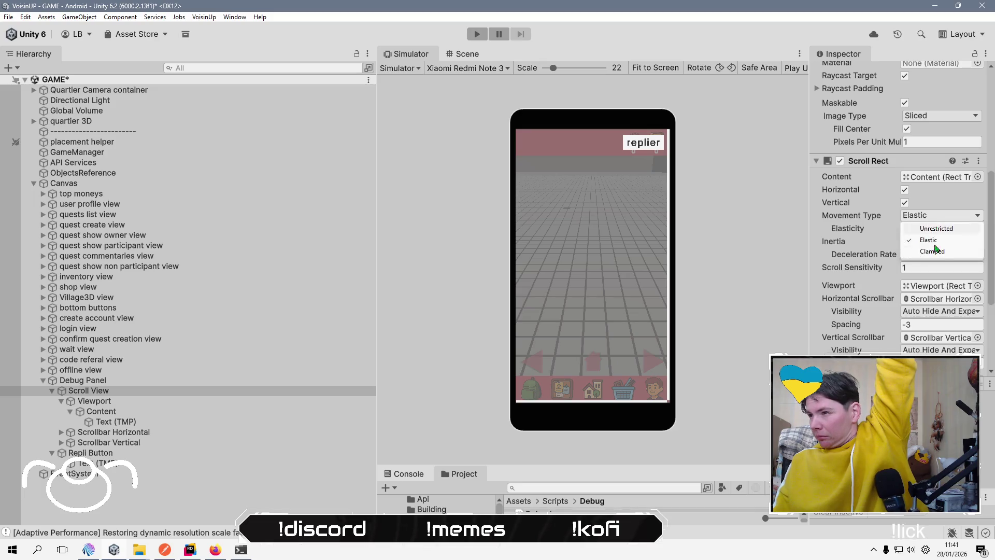
{"action": "left_click", "coordinate": [927, 226]}
{"action": "left_click", "coordinate": [955, 350]}
{"action": "type", "text": "-3"}
{"action": "key", "text": "Return"}
Disable horizontal scrolling, clear the horizontal scrollbar reference, and delete Scrollbar Horizontal.
{"action": "left_click", "coordinate": [904, 189]}
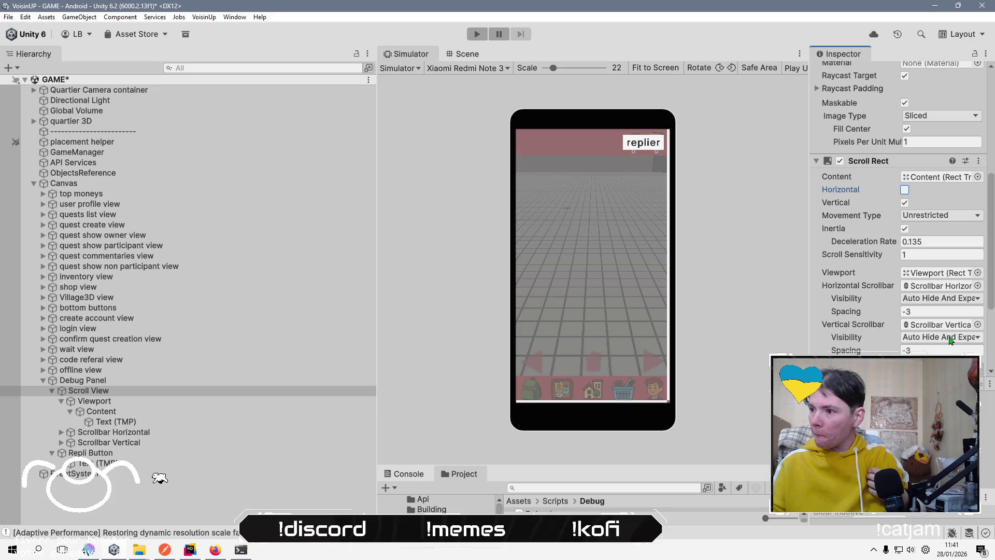
{"action": "left_click", "coordinate": [927, 300]}
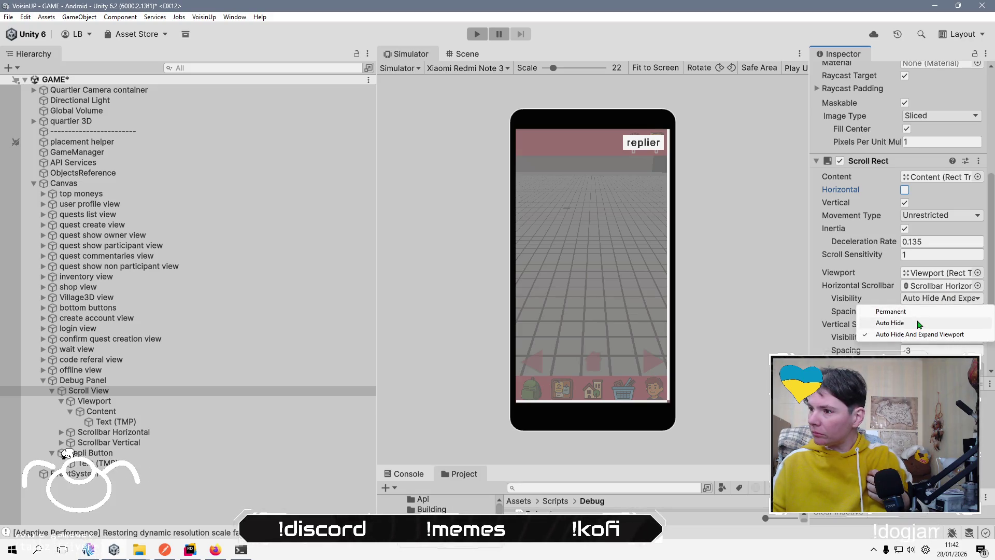
{"action": "left_click", "coordinate": [925, 323]}
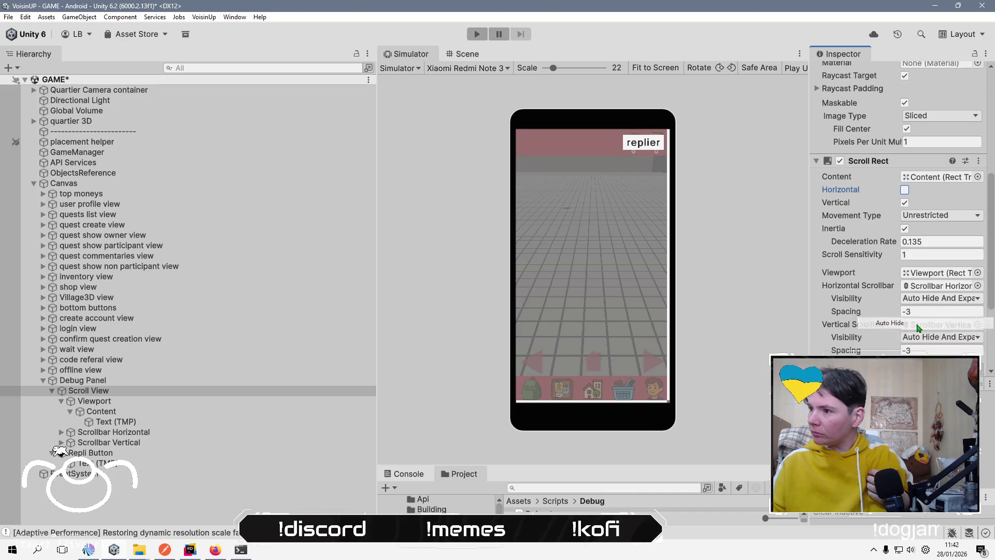
{"action": "left_click", "coordinate": [963, 286]}
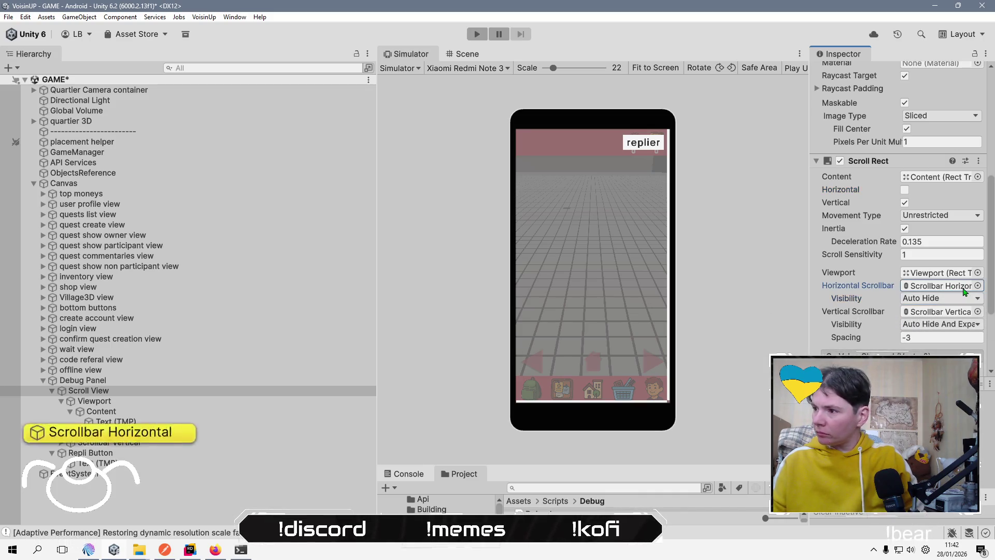
{"action": "key", "text": "Delete"}
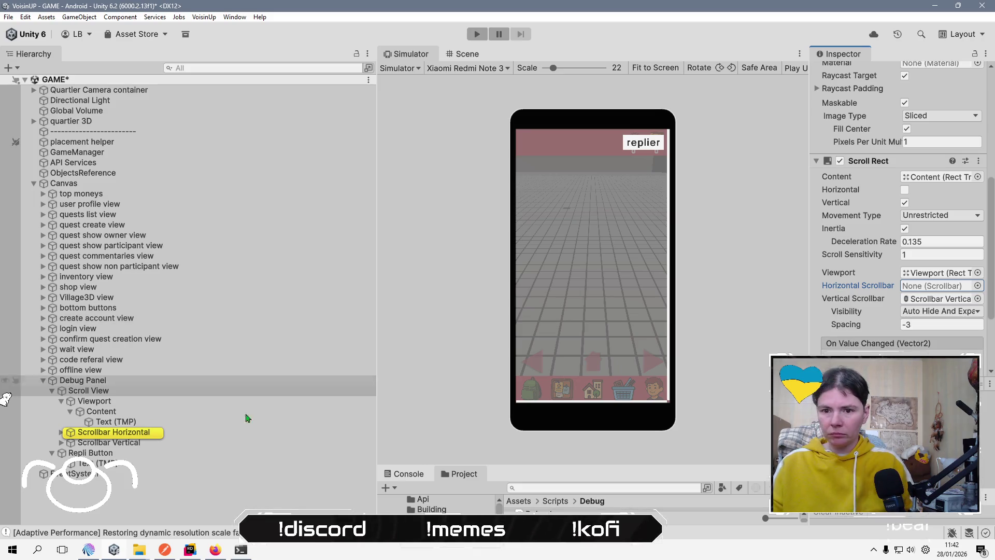
{"action": "left_click", "coordinate": [201, 434]}
{"action": "key", "text": "Delete"}
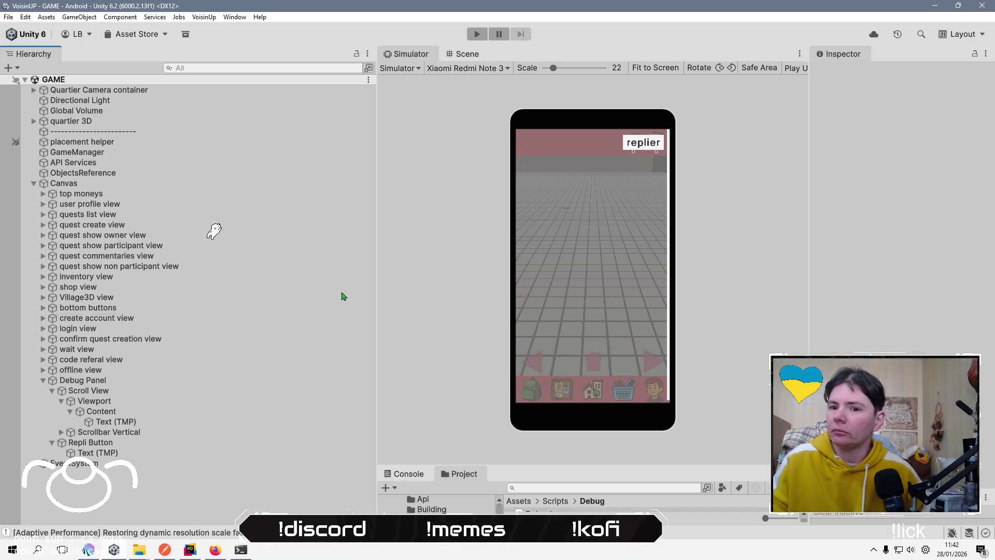
{"action": "left_click", "coordinate": [235, 447]}
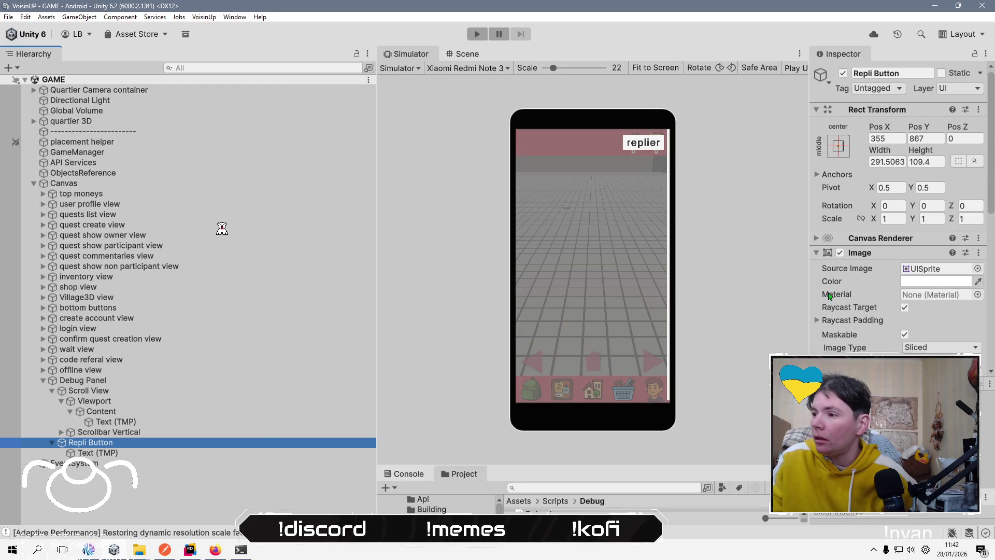
{"action": "scroll", "coordinate": [829, 296], "scroll_direction": "down", "scroll_amount": 4}
{"action": "scroll", "coordinate": [941, 279], "scroll_direction": "down", "scroll_amount": 5}
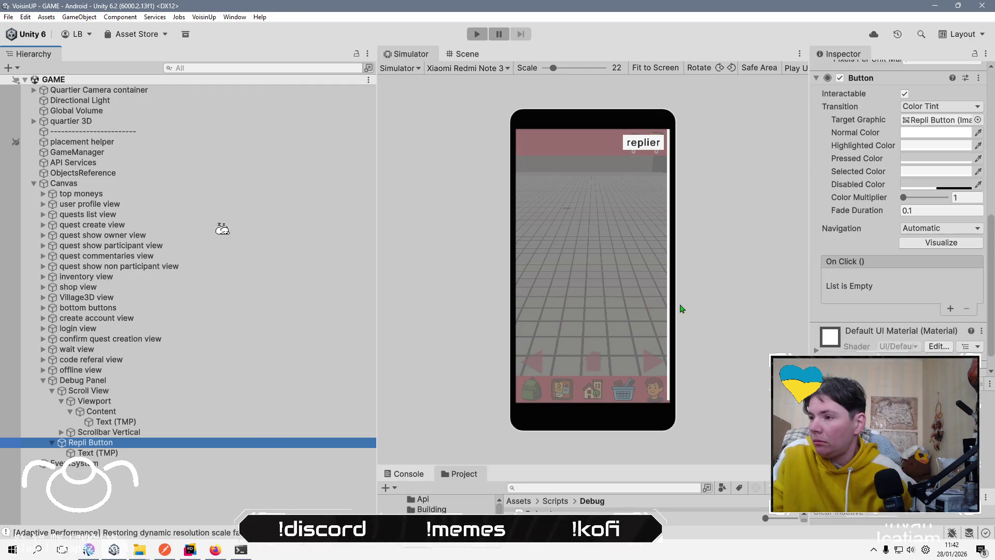
{"action": "left_click", "coordinate": [258, 391]}
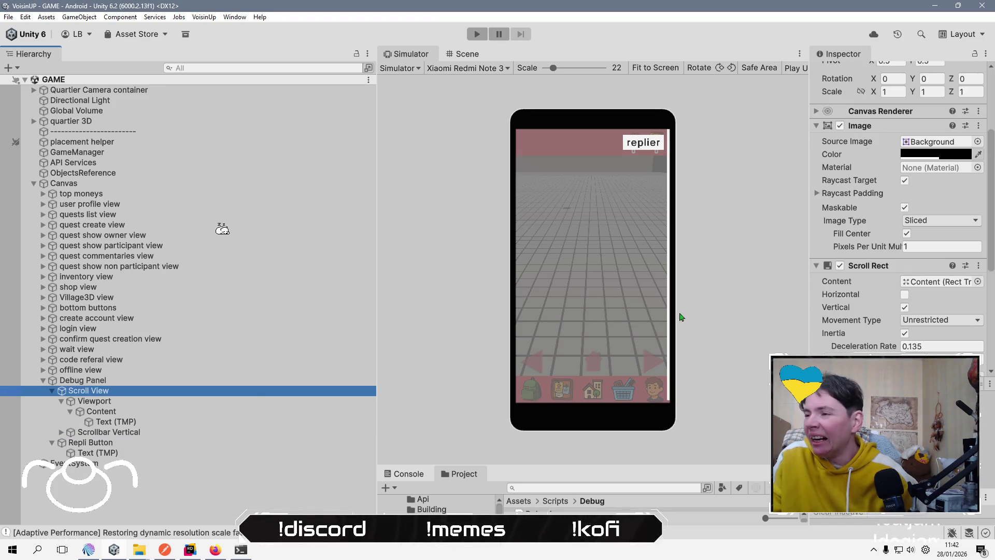
{"action": "scroll", "coordinate": [829, 285], "scroll_direction": "down", "scroll_amount": 3}
{"action": "scroll", "coordinate": [896, 276], "scroll_direction": "up", "scroll_amount": 5}
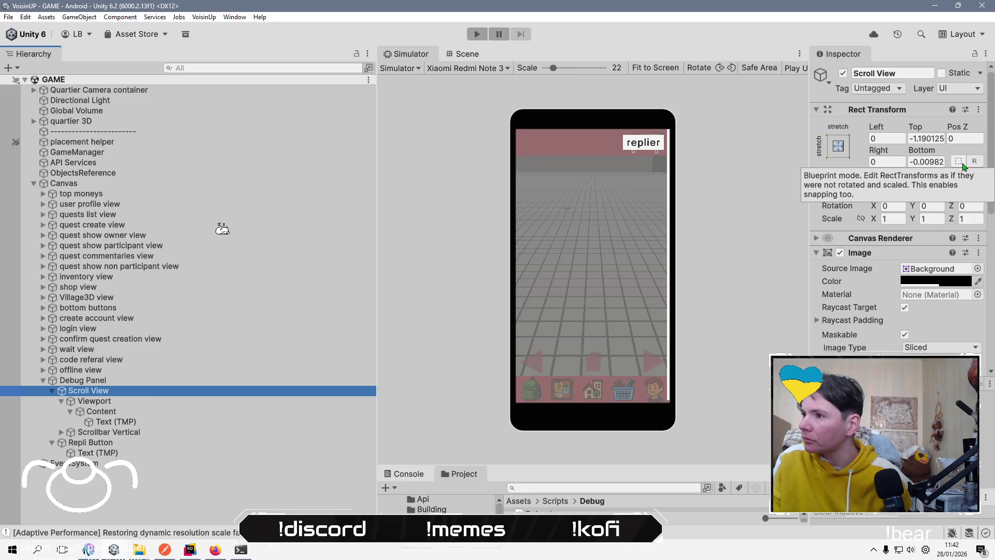
{"action": "left_click", "coordinate": [842, 73]}
{"action": "left_click", "coordinate": [843, 73]}
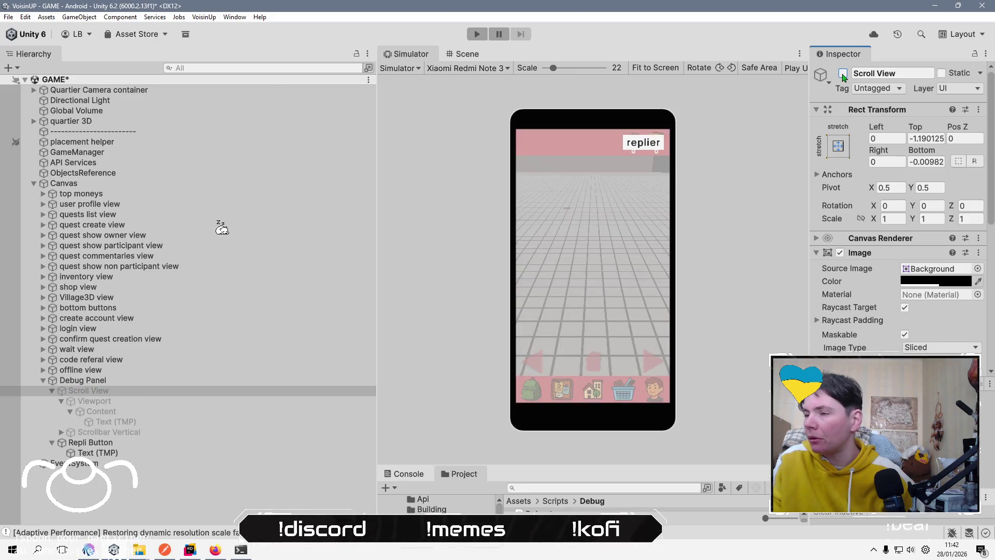
{"action": "left_click", "coordinate": [843, 73]}
{"action": "left_click", "coordinate": [843, 73]}
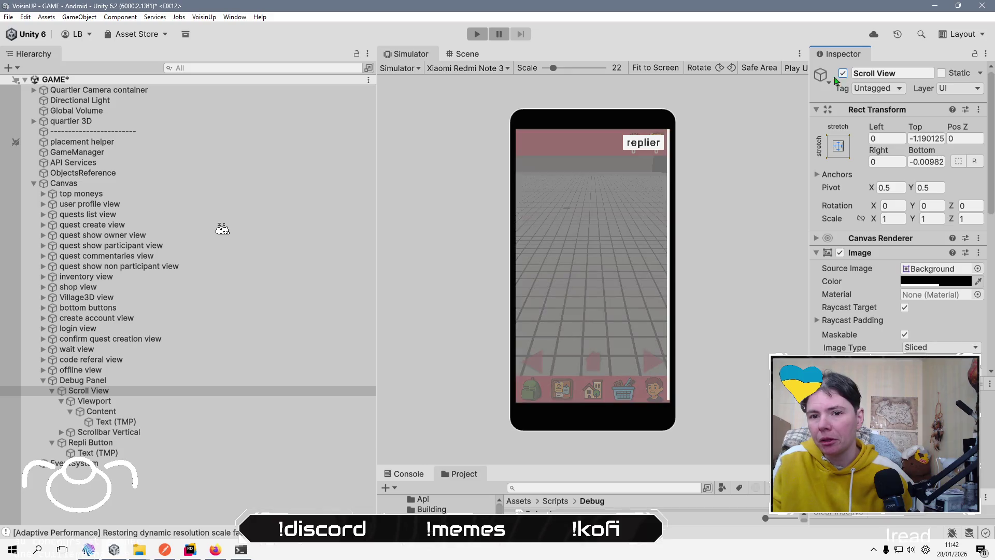
Remove Debug Panel's Image component, then bring DebugLog.cs in Rider to the front.
{"action": "left_click", "coordinate": [83, 380]}
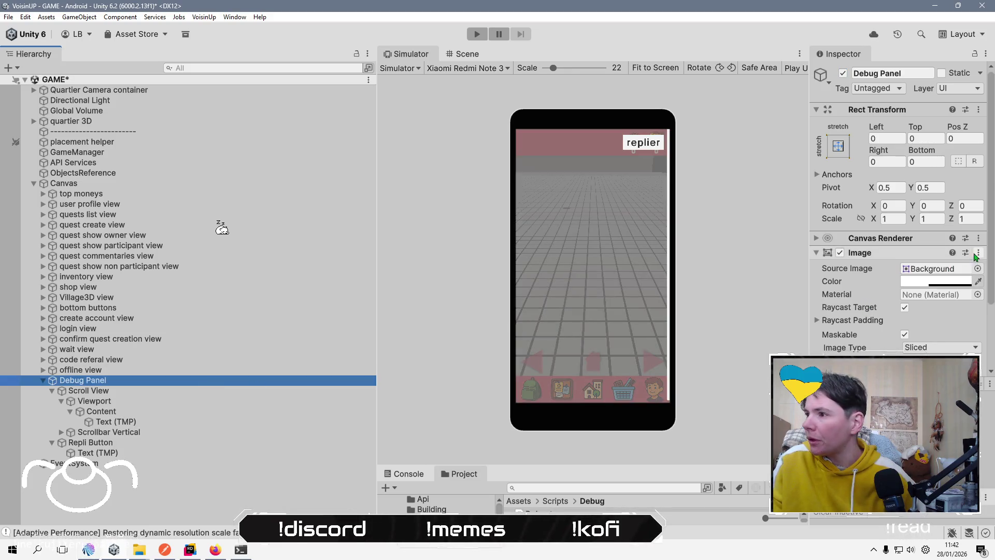
{"action": "right_click", "coordinate": [876, 252]}
{"action": "left_click", "coordinate": [936, 306]}
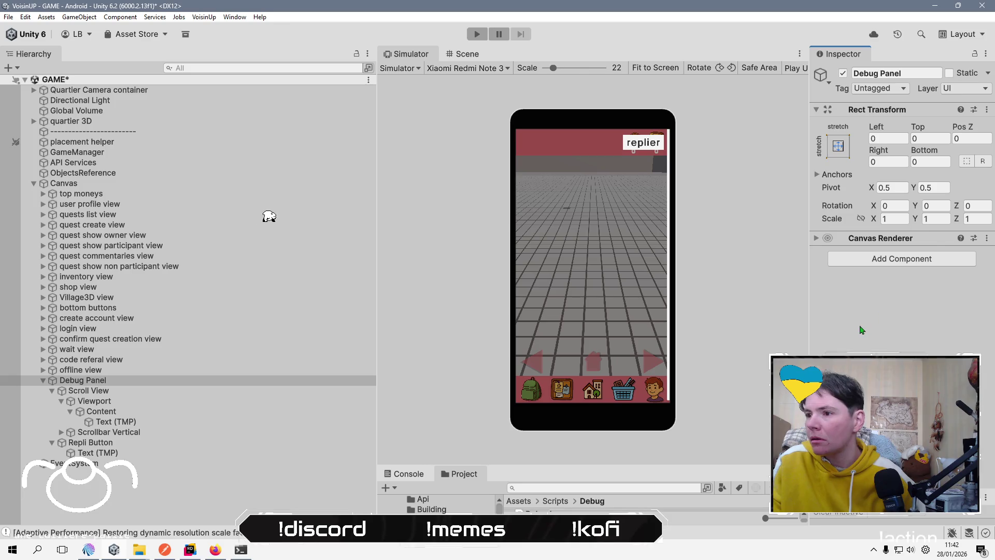
{"action": "mouse_move", "coordinate": [193, 557]}
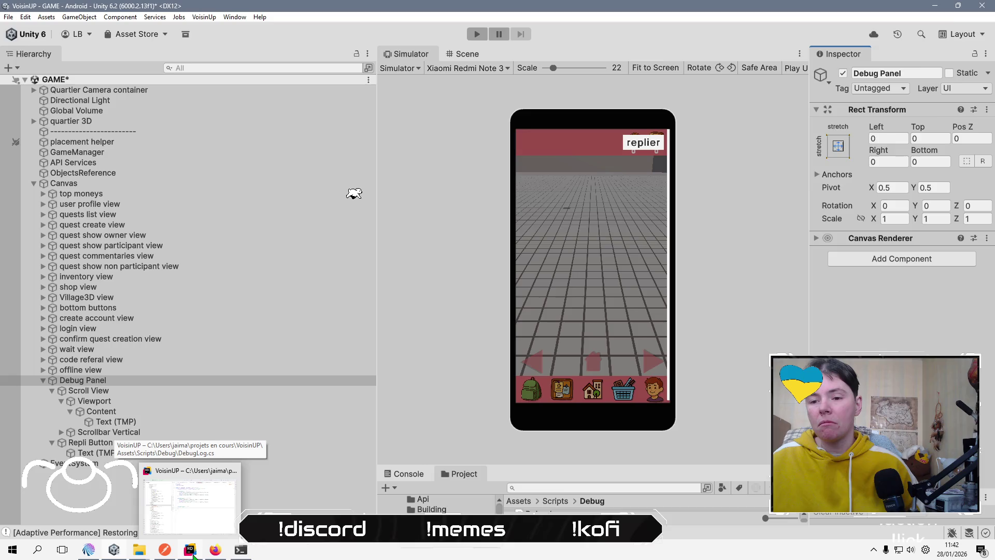
{"action": "left_click", "coordinate": [193, 556]}
Add an empty public void ShowHideLog() method below HandleLog.
{"action": "left_click", "coordinate": [519, 291]}
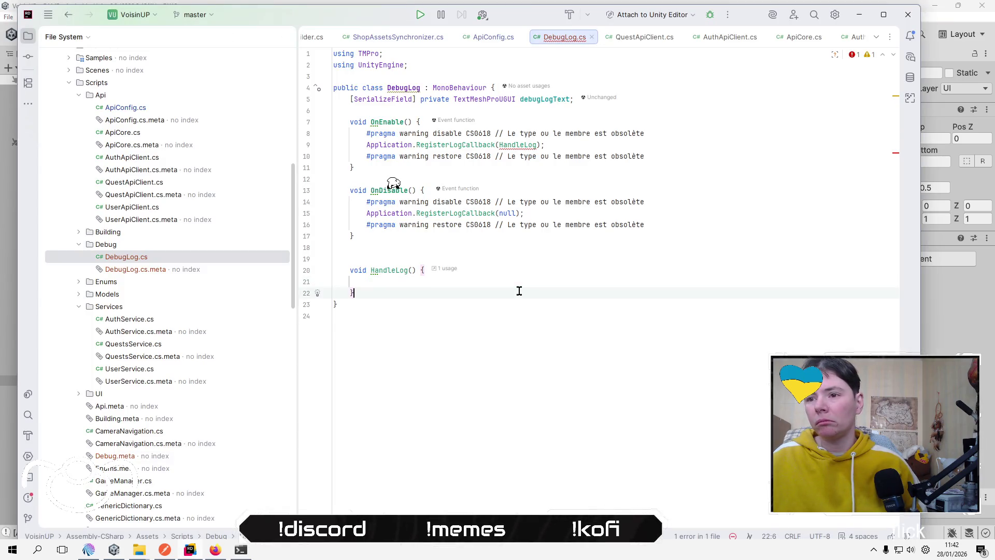
{"action": "key", "text": "Return"}
{"action": "key", "text": "Return"}
{"action": "type", "text": "pub"}
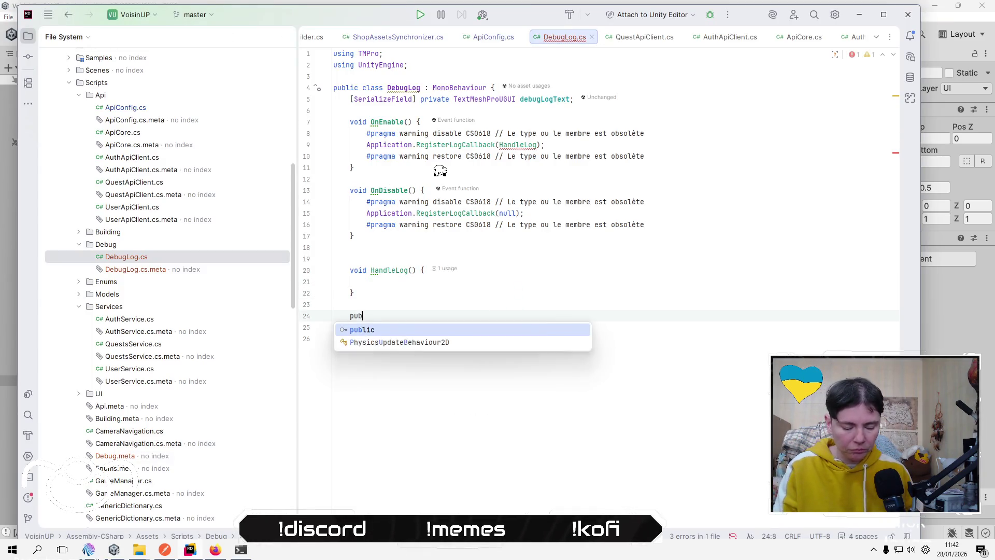
{"action": "type", "text": "lic void Sh"}
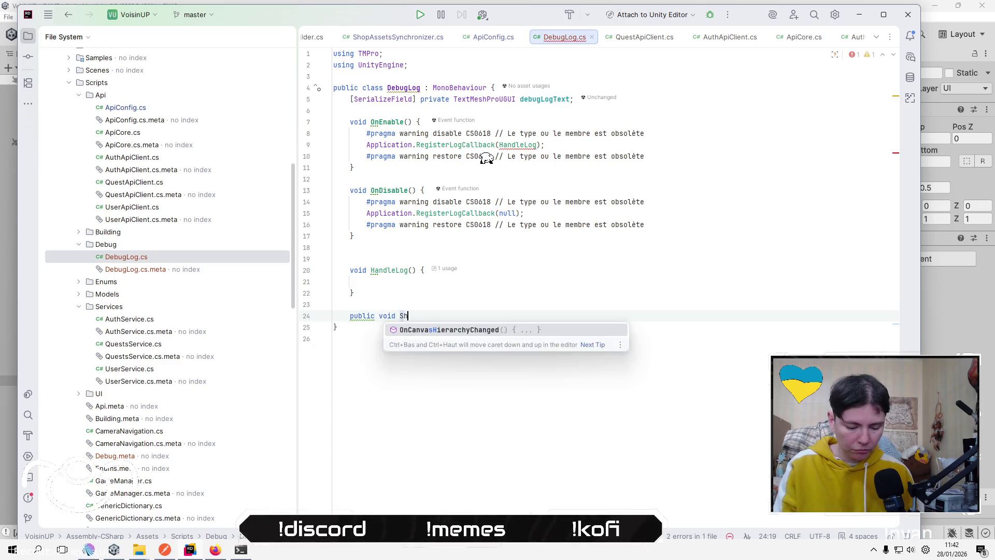
{"action": "type", "text": "owHide"}
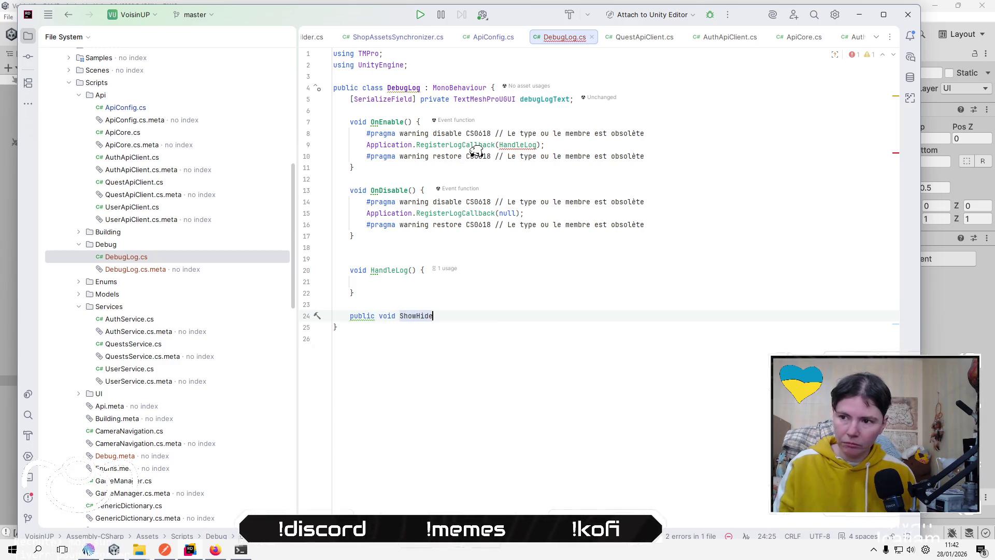
{"action": "type", "text": "Log"}
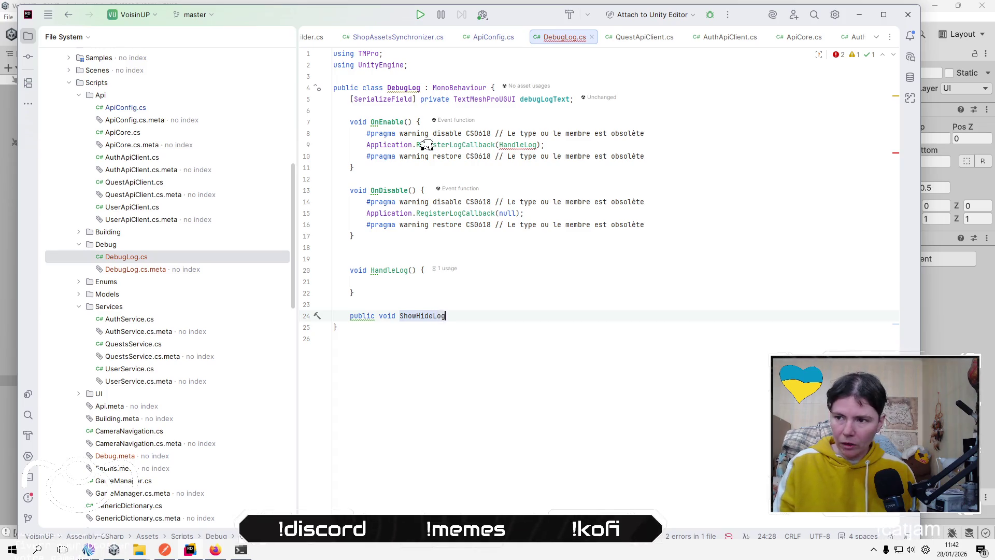
{"action": "type", "text": "() "}
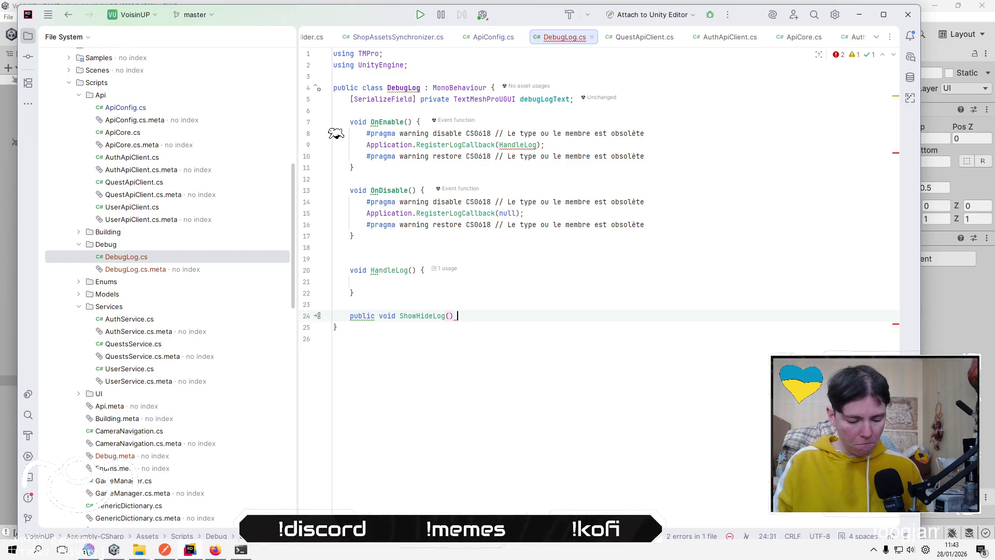
{"action": "type", "text": "{"}
{"action": "key", "text": "Return"}
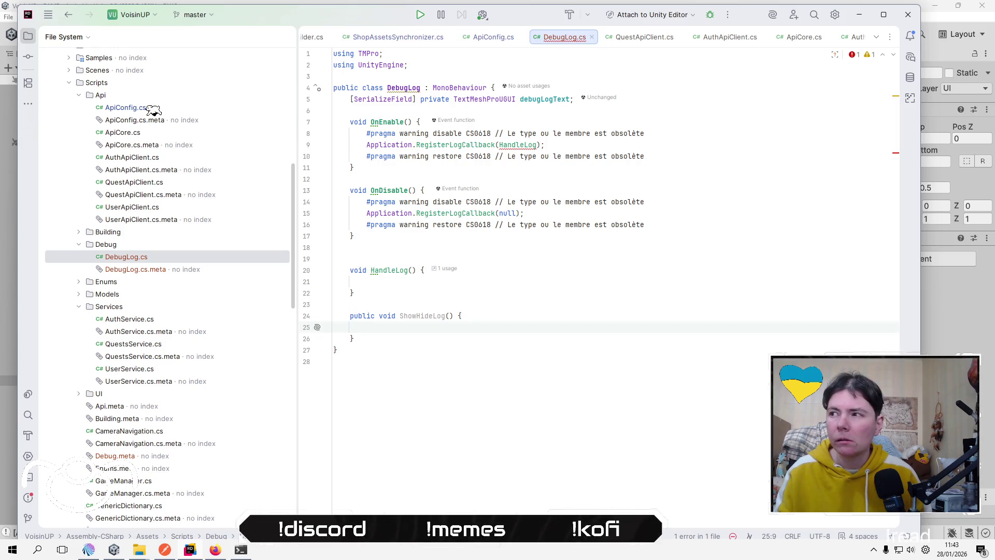
Insert a blank line after the debugLogText field declaration.
{"action": "key", "text": "Up"}
{"action": "key", "text": "Up"}
{"action": "key", "text": "Up"}
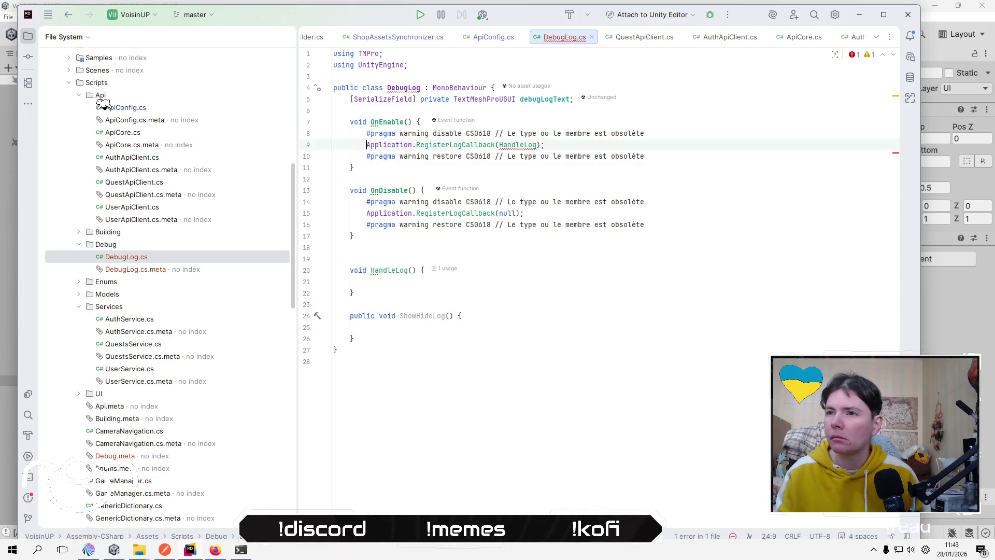
{"action": "key", "text": "End"}
{"action": "key", "text": "Return"}
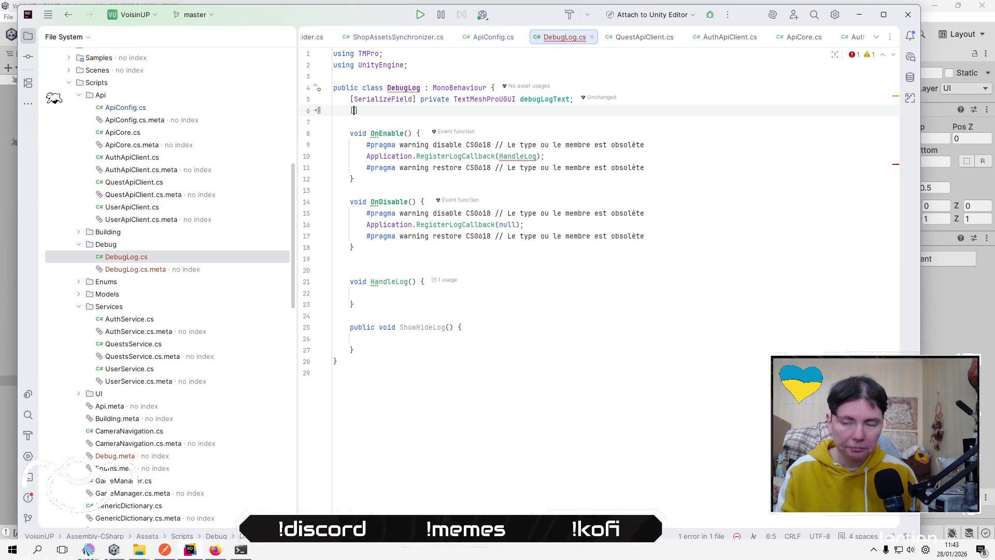
Declare a serialized private GameObject field named debugLogPanel.
{"action": "type", "text": "[SerializeField] "}
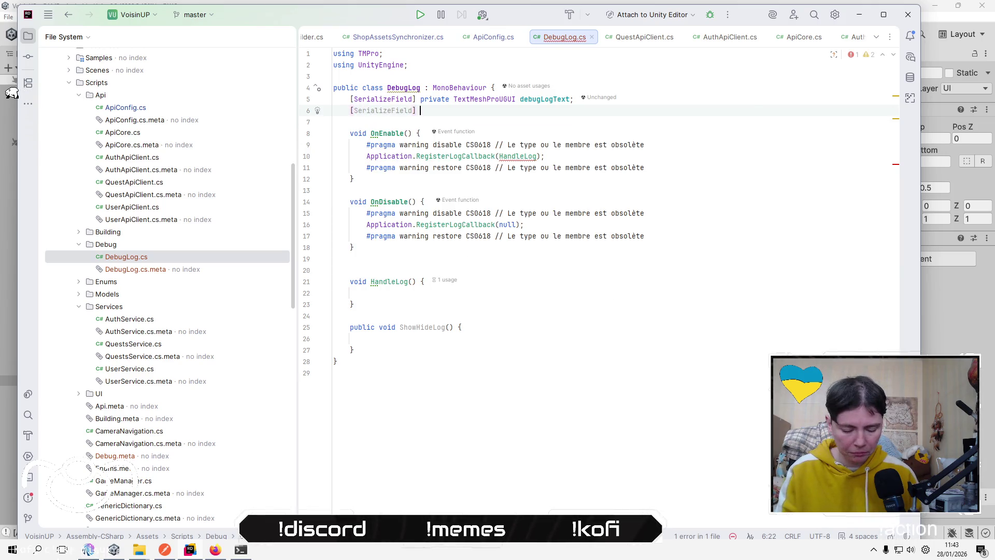
{"action": "type", "text": "pri"}
{"action": "key", "text": "Return"}
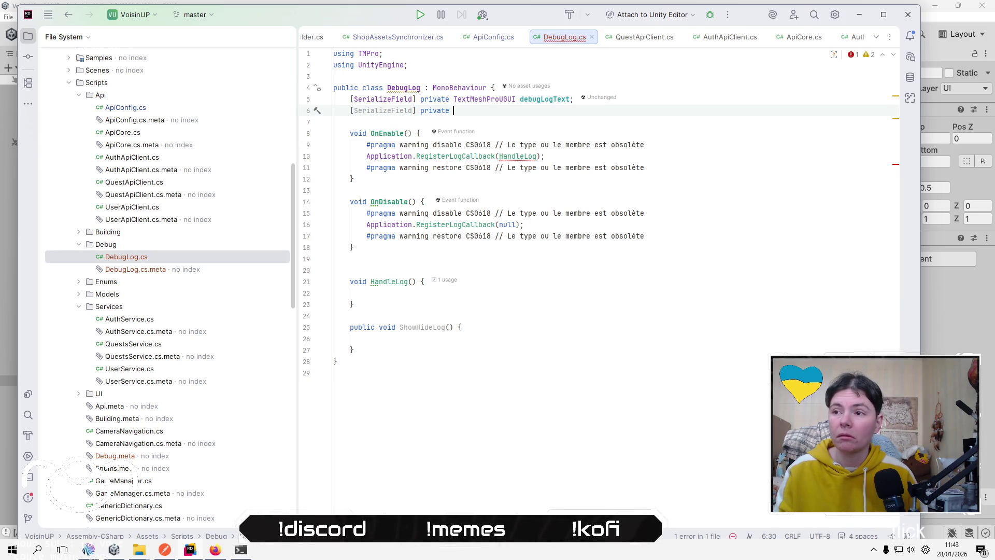
{"action": "type", "text": "GameObj"}
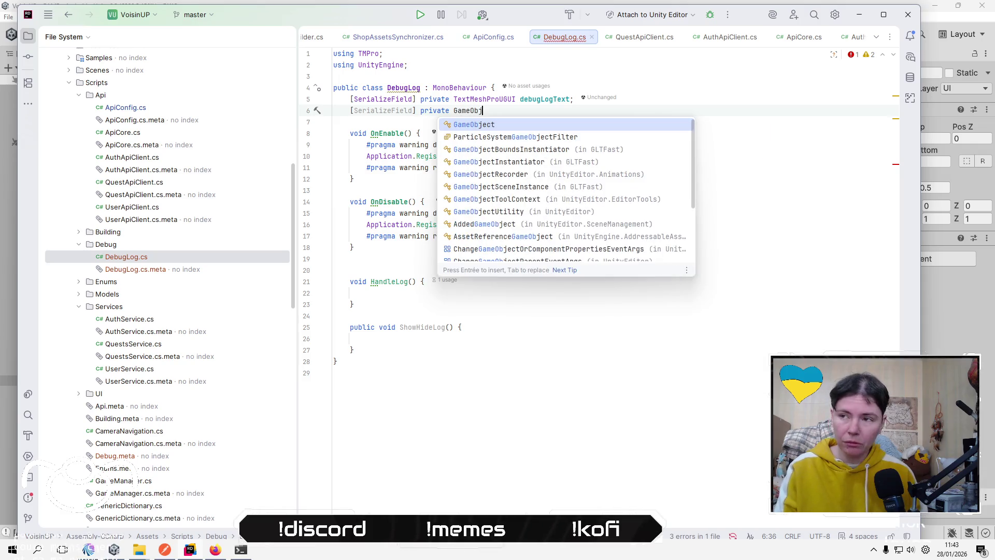
{"action": "key", "text": "Return"}
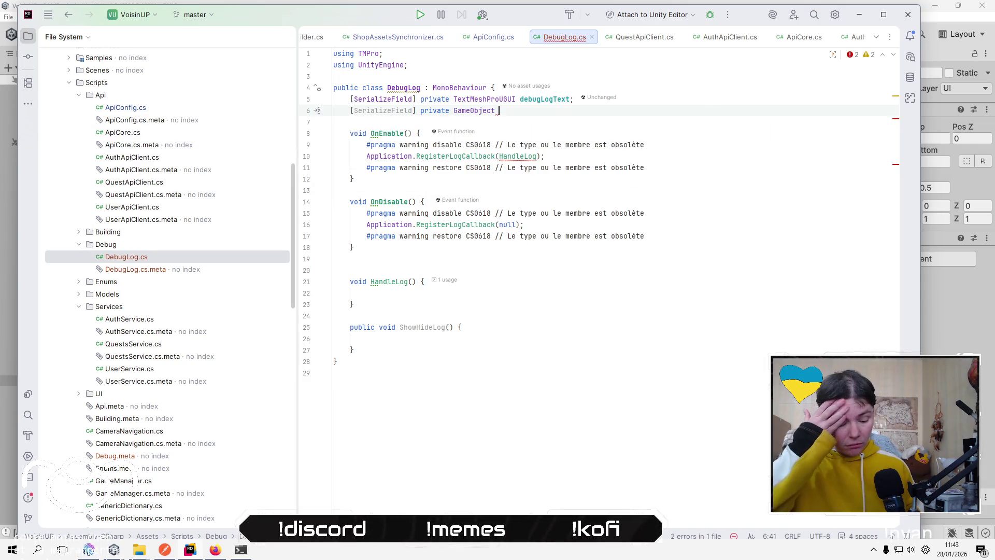
{"action": "type", "text": "debugLogPanel"}
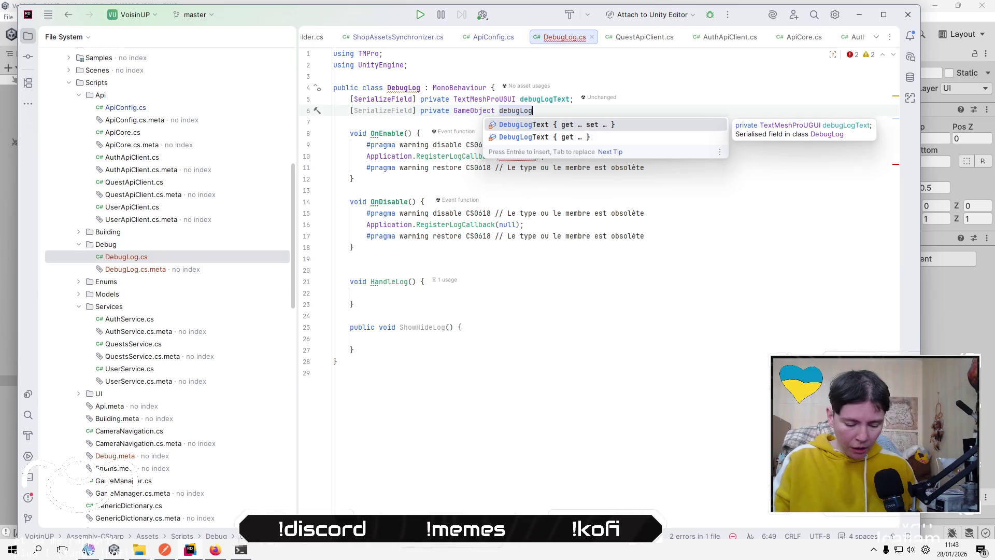
{"action": "type", "text": ";"}
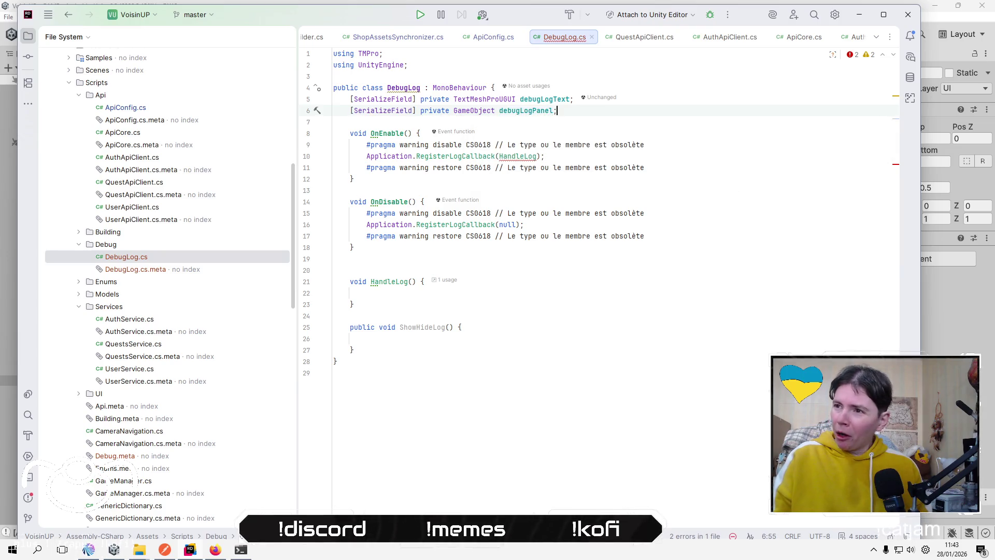
Rename the field to debugLogScrollView and move into the empty ShowHideLog body.
{"action": "key", "text": "Left"}
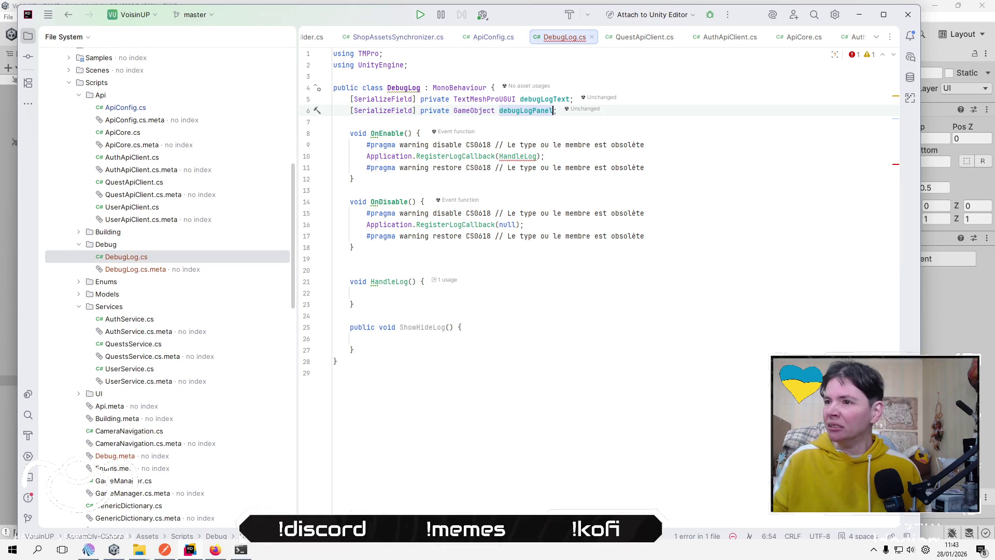
{"action": "key", "text": "BackSpace"}
{"action": "key", "text": "BackSpace"}
{"action": "key", "text": "BackSpace"}
{"action": "type", "text": "S"}
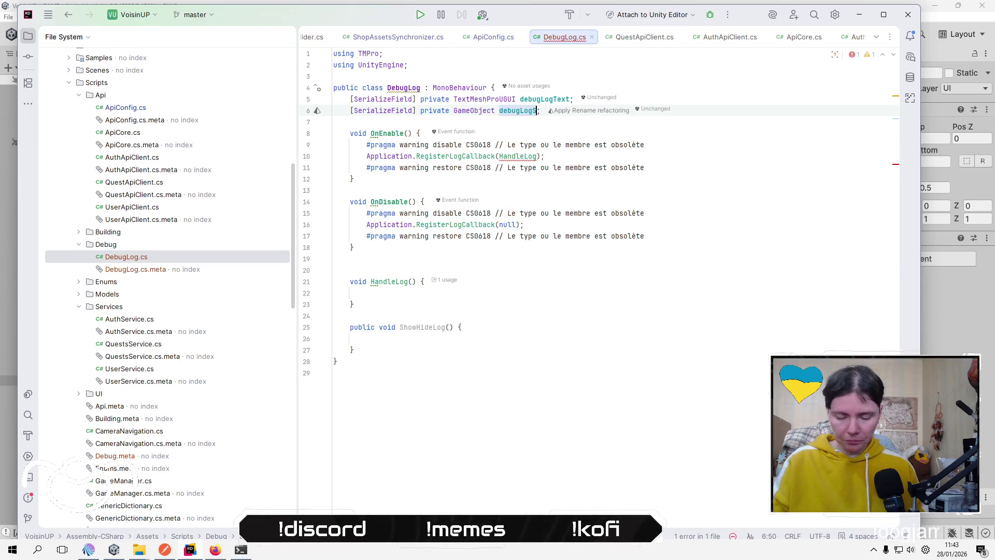
{"action": "type", "text": "crollWi"}
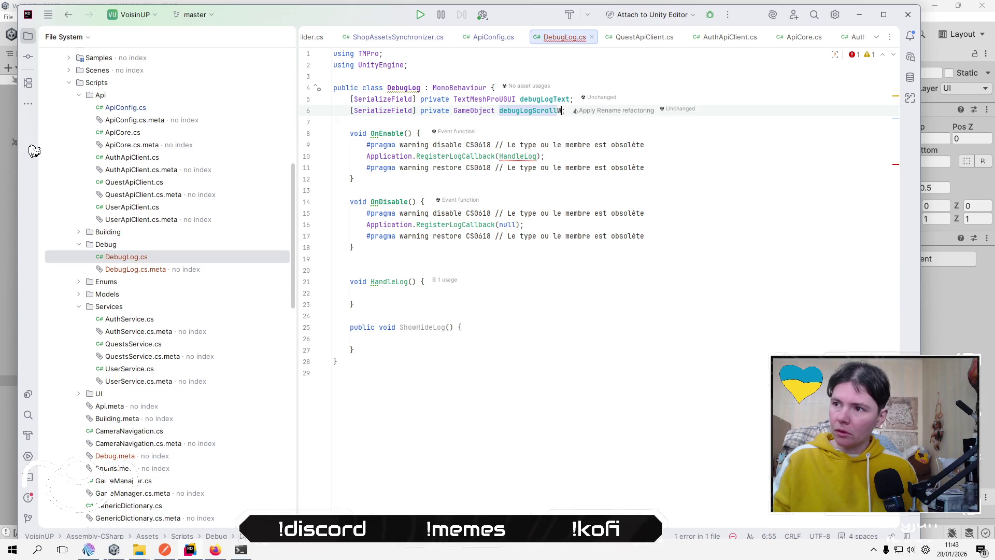
{"action": "key", "text": "BackSpace"}
{"action": "key", "text": "BackSpace"}
{"action": "type", "text": "Voiew"}
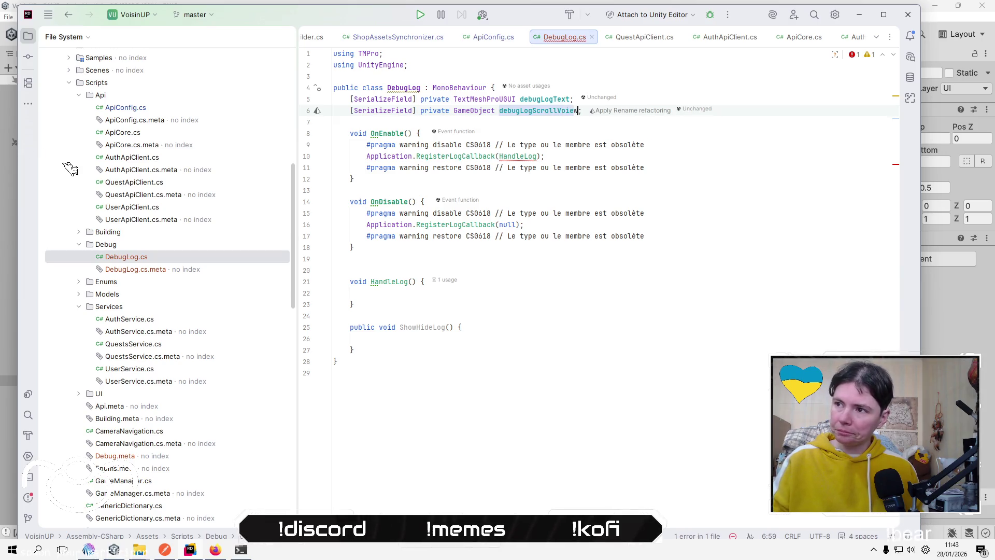
{"action": "key", "text": "BackSpace"}
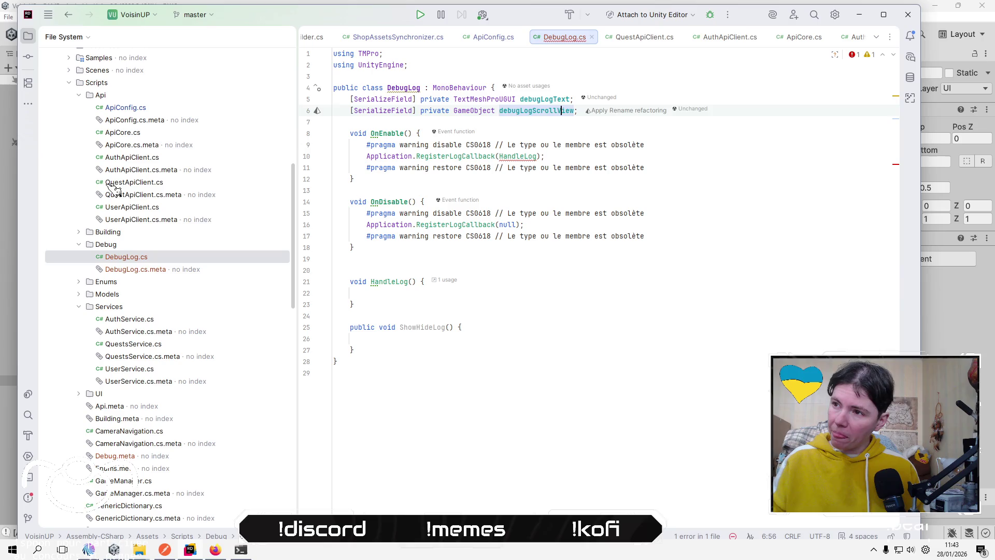
{"action": "key", "text": "Down"}
{"action": "key", "text": "alt+Down"}
{"action": "key", "text": "alt+Down"}
{"action": "key", "text": "alt+Down"}
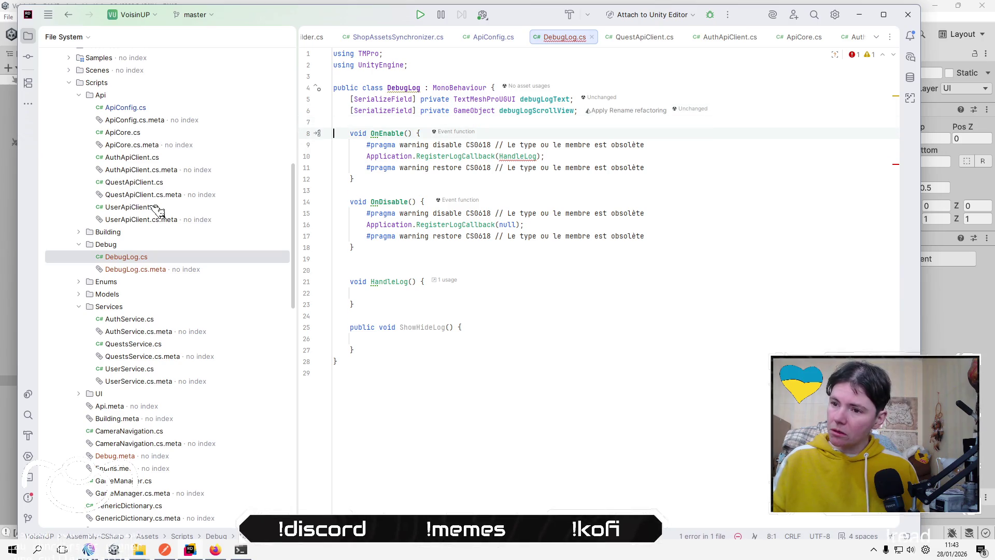
{"action": "key", "text": "Down"}
Start an if statement on debugLogScrollView.activeInHierarchy in ShowHideLog.
{"action": "type", "text": "if (debugLogScrollView"}
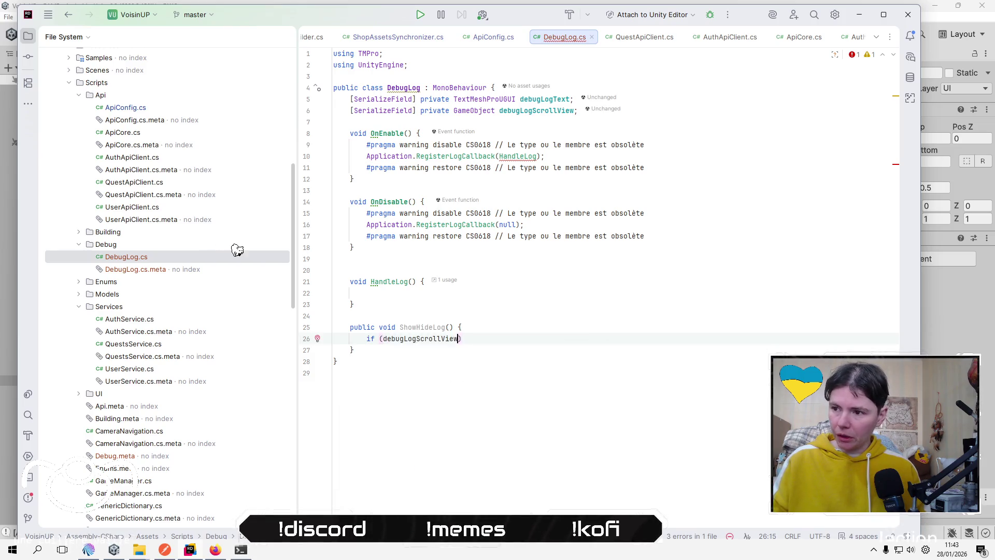
{"action": "key", "text": "BackSpace"}
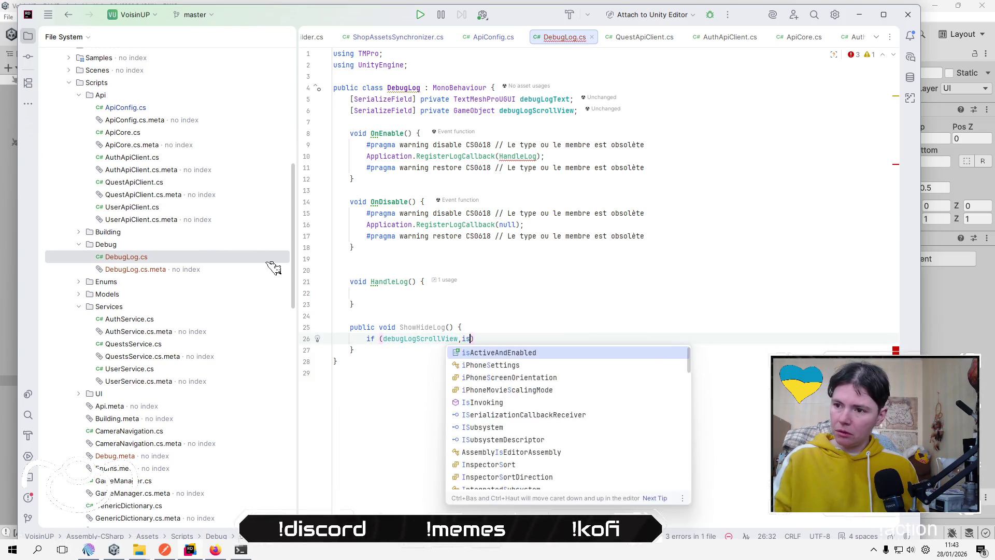
{"action": "type", "text": "i"}
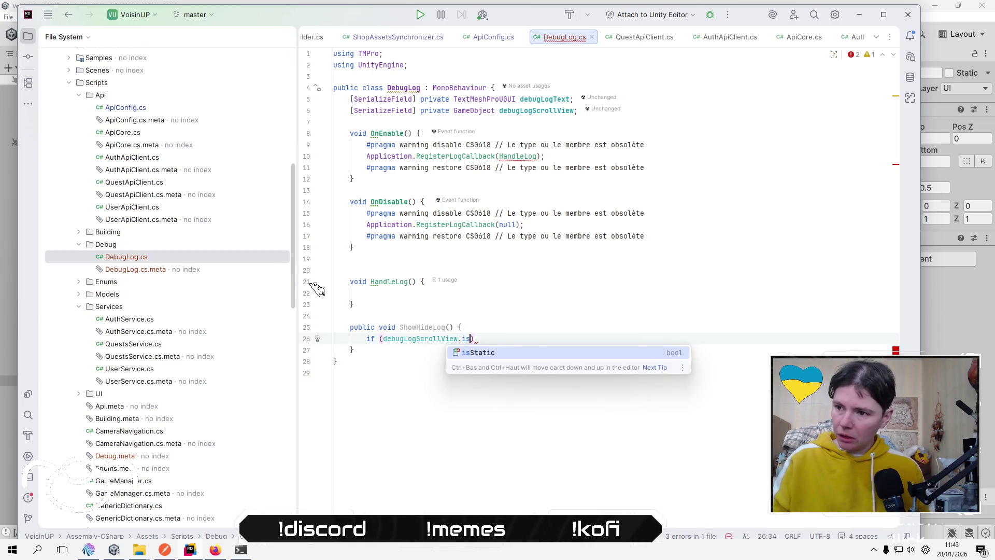
{"action": "key", "text": "BackSpace"}
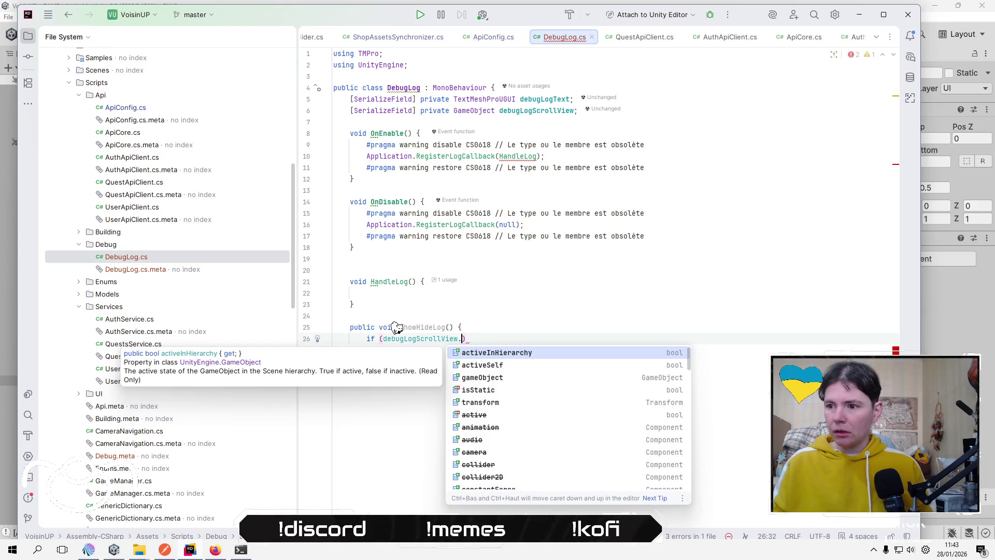
{"action": "key", "text": "Return"}
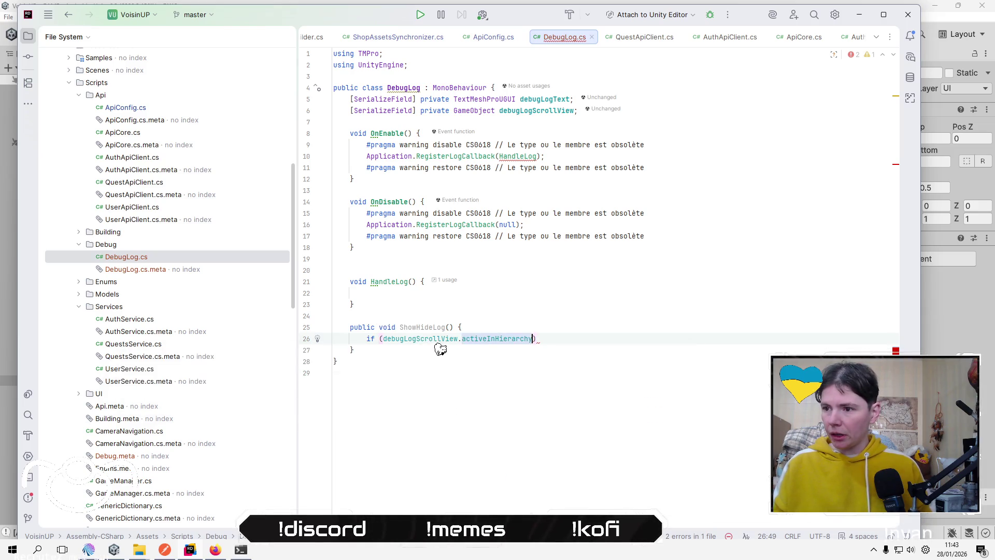
{"action": "key", "text": "Return"}
{"action": "key", "text": "Up"}
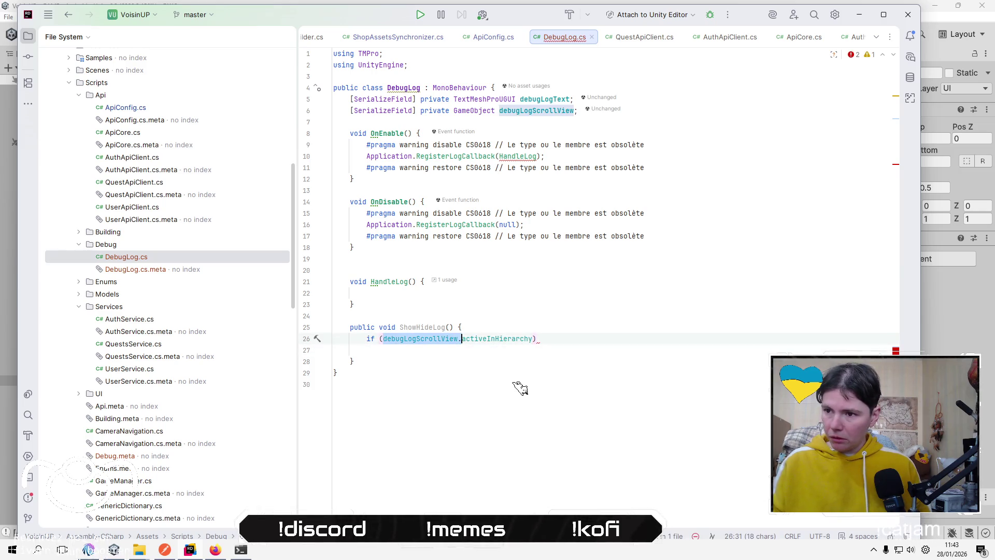
{"action": "key", "text": "Down"}
Call debugLogScrollView.SetActive(false) inside the if branch.
{"action": "type", "text": "debugLogScrollView.se"}
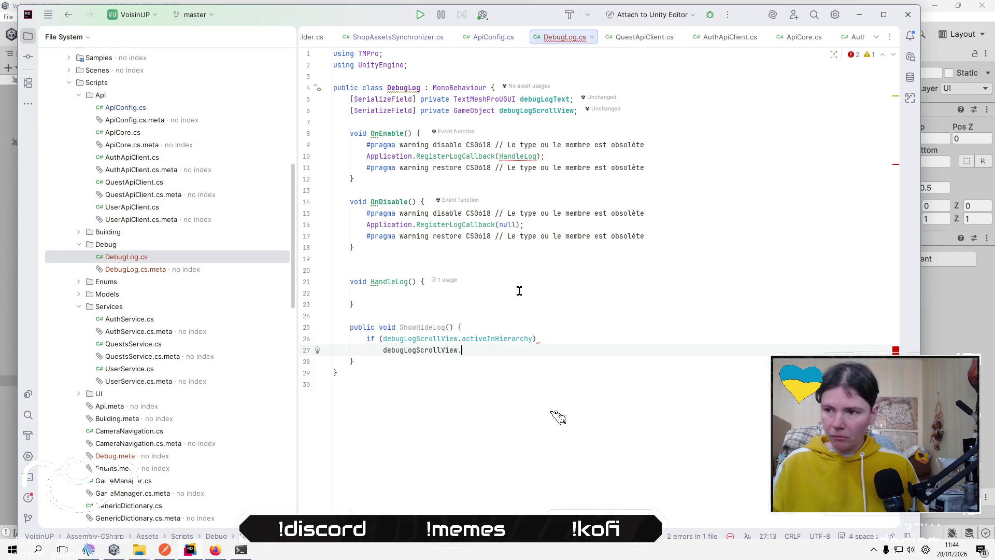
{"action": "key", "text": "Down"}
{"action": "key", "text": "Down"}
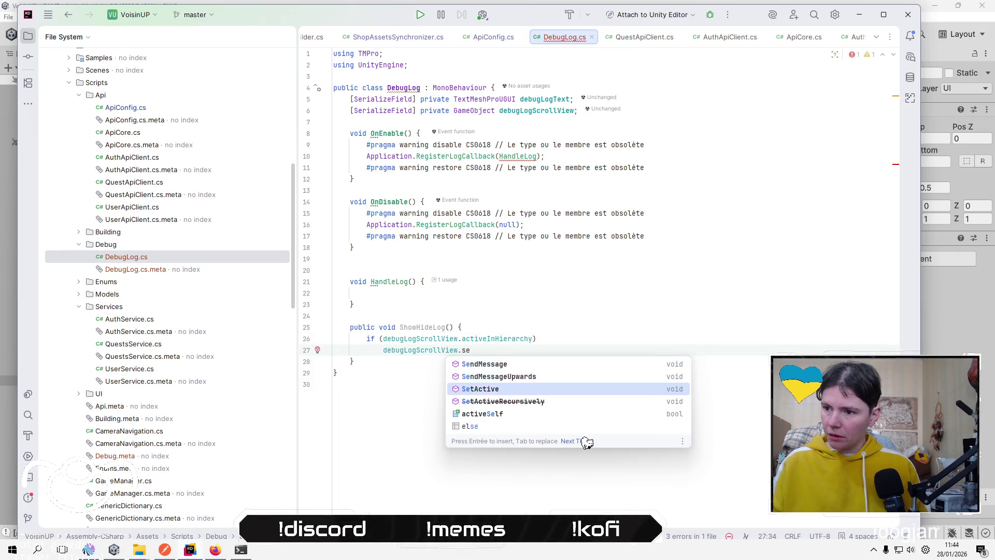
{"action": "key", "text": "Return"}
{"action": "type", "text": "f"}
{"action": "key", "text": "Return"}
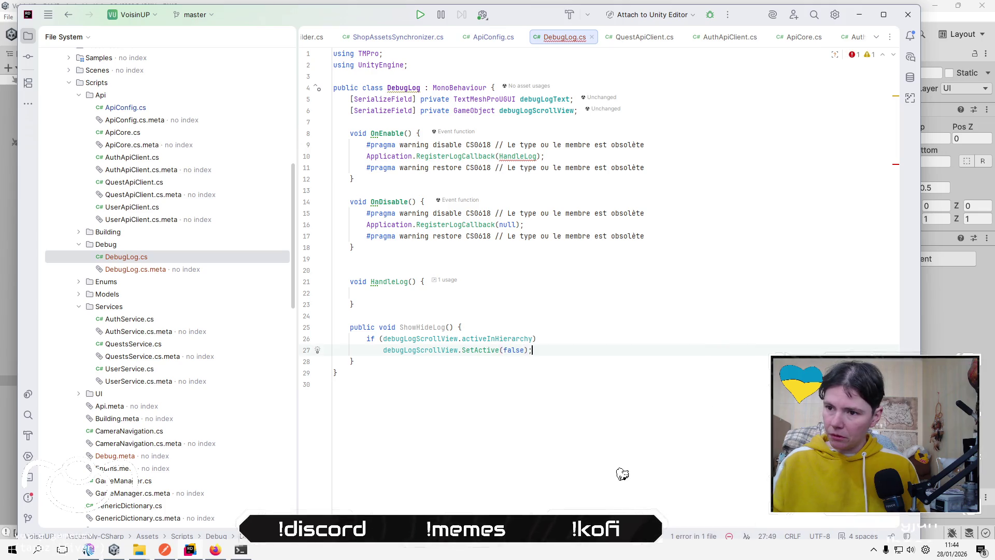
Add an else branch that calls debugLogScrollView.SetActive(true).
{"action": "key", "text": "End"}
{"action": "key", "text": "Return"}
{"action": "type", "text": "else {"}
{"action": "key", "text": "Return"}
{"action": "key", "text": "Up"}
{"action": "key", "text": "Up"}
{"action": "key", "text": "Home"}
{"action": "key", "text": "shift+End"}
{"action": "key", "text": "ctrl+c"}
{"action": "key", "text": "Down"}
{"action": "key", "text": "Down"}
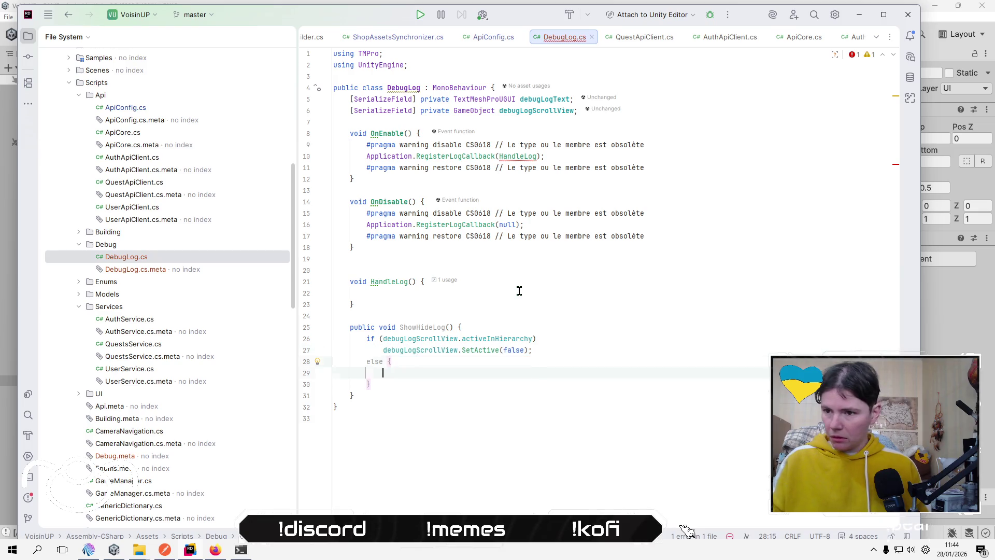
{"action": "key", "text": "ctrl+v"}
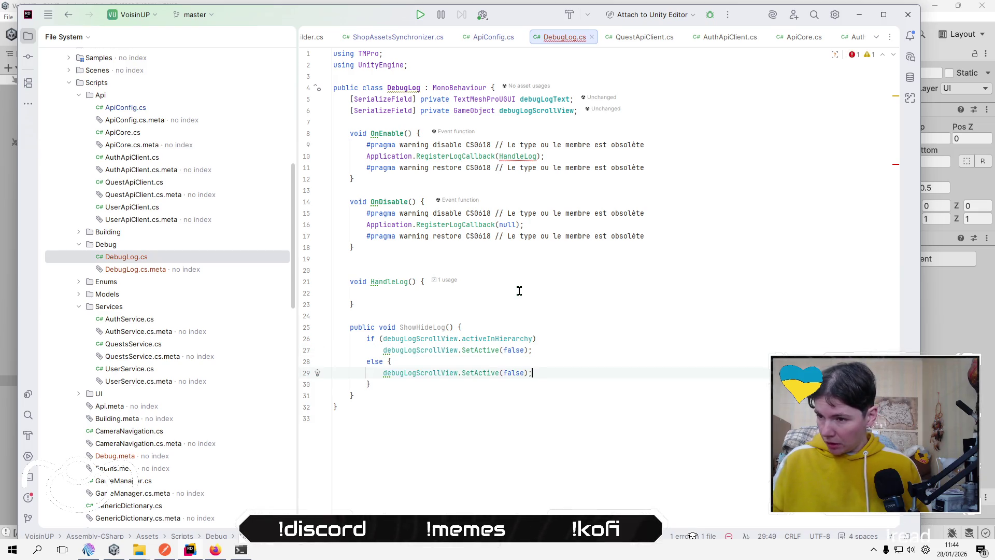
{"action": "key", "text": "BackSpace"}
{"action": "type", "text": "tr"}
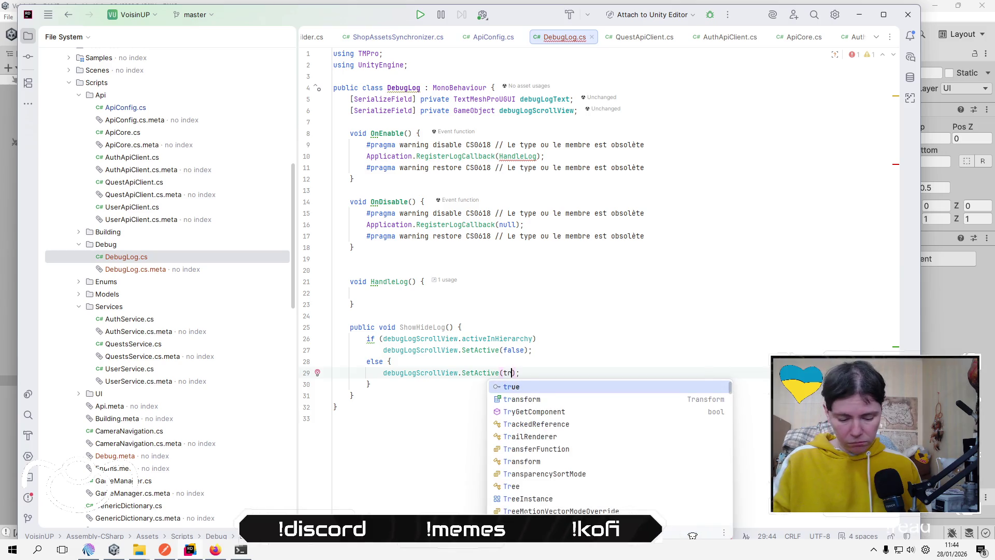
{"action": "type", "text": "ue)"}
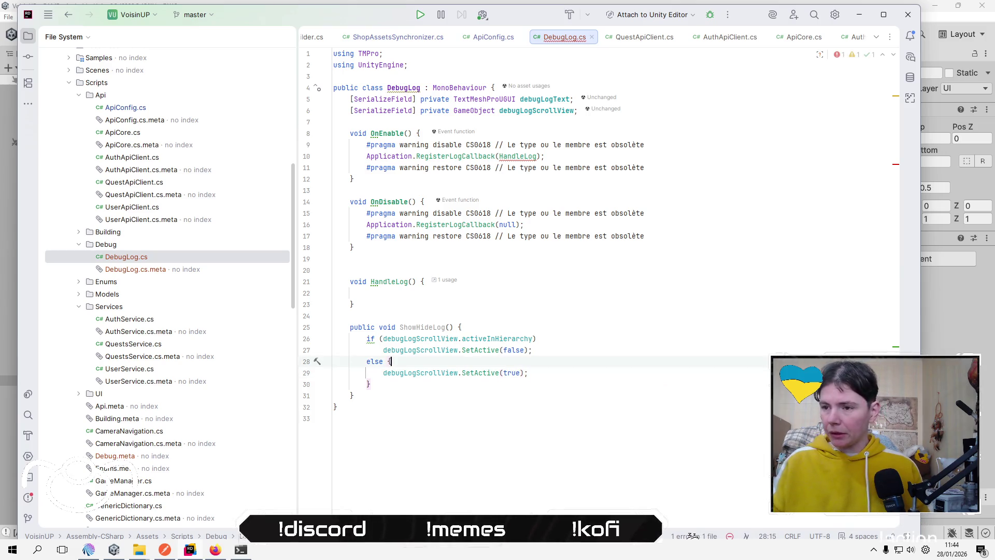
{"action": "left_click", "coordinate": [525, 350]}
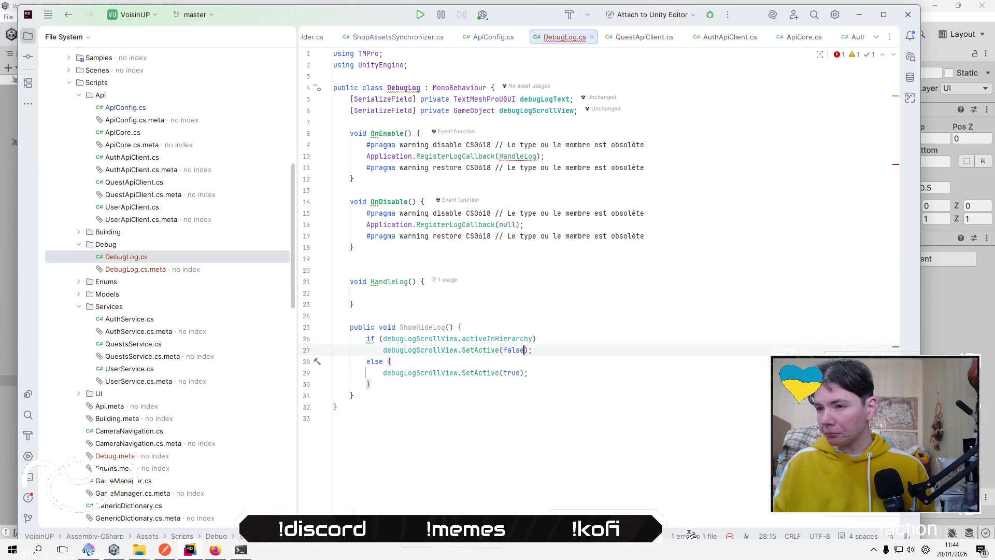
{"action": "key", "text": "Up"}
{"action": "key", "text": "shift+Left"}
{"action": "key", "text": "shift+Left"}
{"action": "key", "text": "shift+Left"}
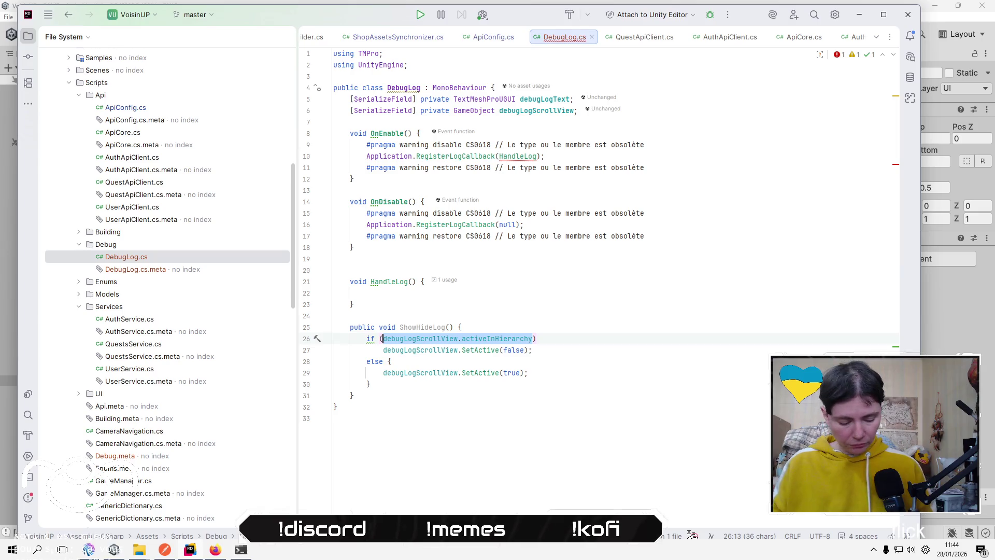
Replace the false argument with !debugLogScrollView.activeInHierarchy.
{"action": "key", "text": "ctrl+x"}
{"action": "key", "text": "Down"}
{"action": "key", "text": "End"}
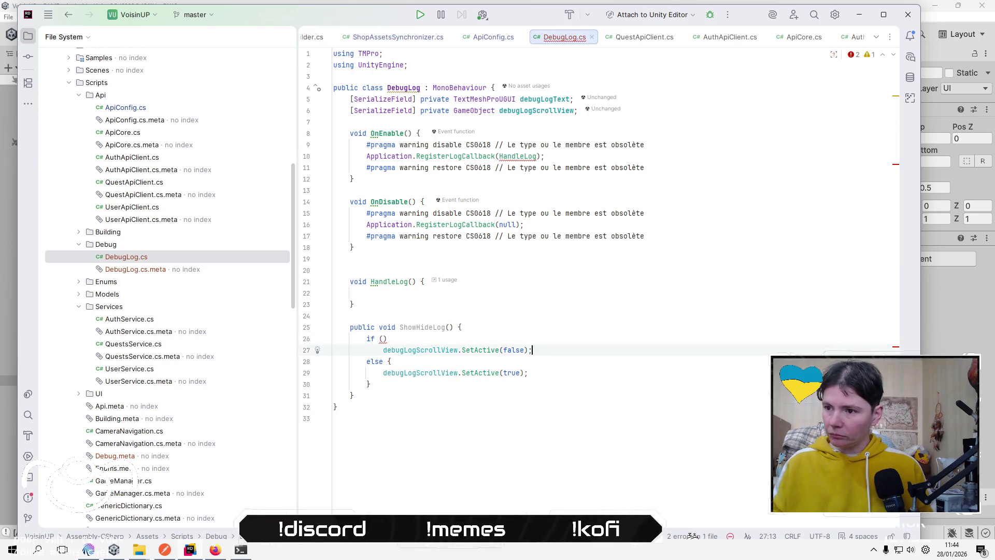
{"action": "key", "text": "ctrl+shift+Left"}
{"action": "key", "text": "ctrl+v"}
{"action": "key", "text": "ctrl+Left"}
{"action": "key", "text": "ctrl+Left"}
{"action": "key", "text": "ctrl+Left"}
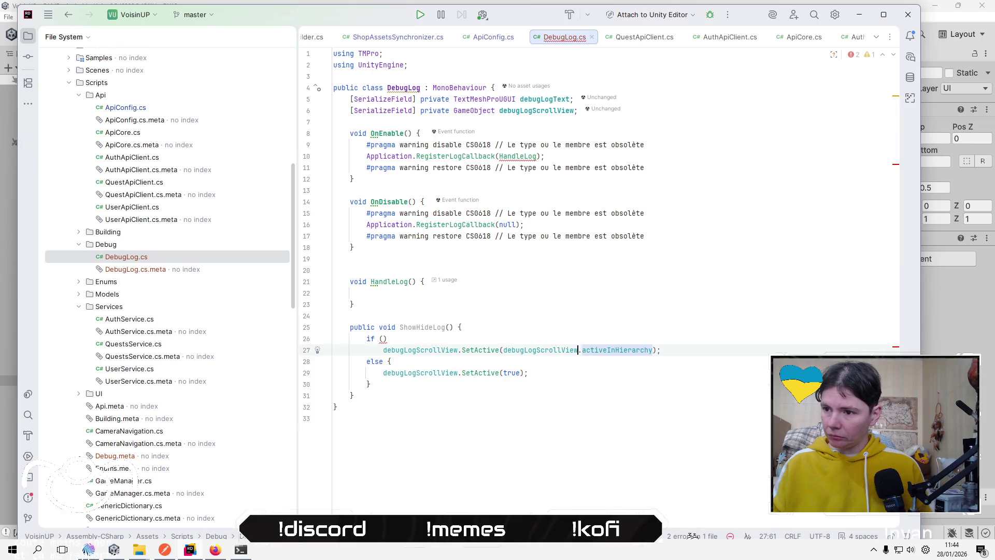
{"action": "type", "text": "!"}
Move the negated SetActive line above the if and delete the leftover if/else lines.
{"action": "key", "text": "ctrl+x"}
{"action": "key", "text": "Up"}
{"action": "key", "text": "ctrl+v"}
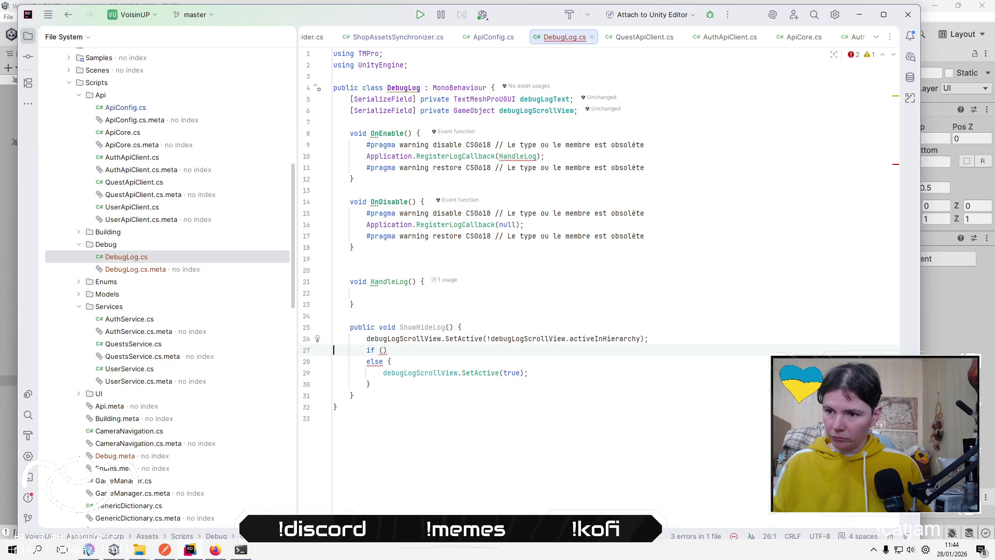
{"action": "key", "text": "shift+Down"}
{"action": "key", "text": "shift+Down"}
{"action": "key", "text": "shift+Down"}
{"action": "key", "text": "Delete"}
{"action": "key", "text": "Up"}
{"action": "key", "text": "Up"}
{"action": "key", "text": "Up"}
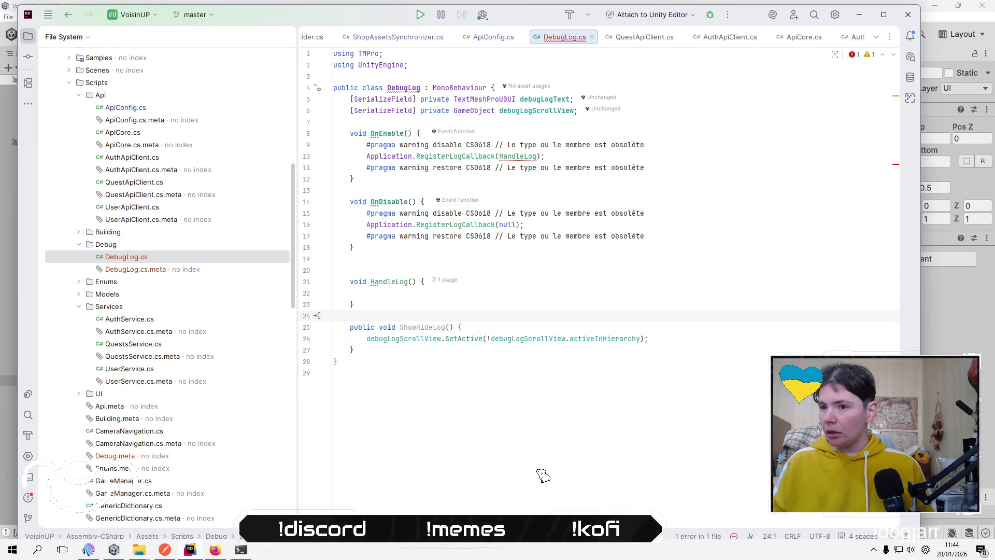
{"action": "key", "text": "alt+Tab"}
Wrap DebugLog in a 'Debug' namespace using the lightbulb quick-fix.
{"action": "left_click", "coordinate": [393, 88]}
{"action": "left_click", "coordinate": [317, 88]}
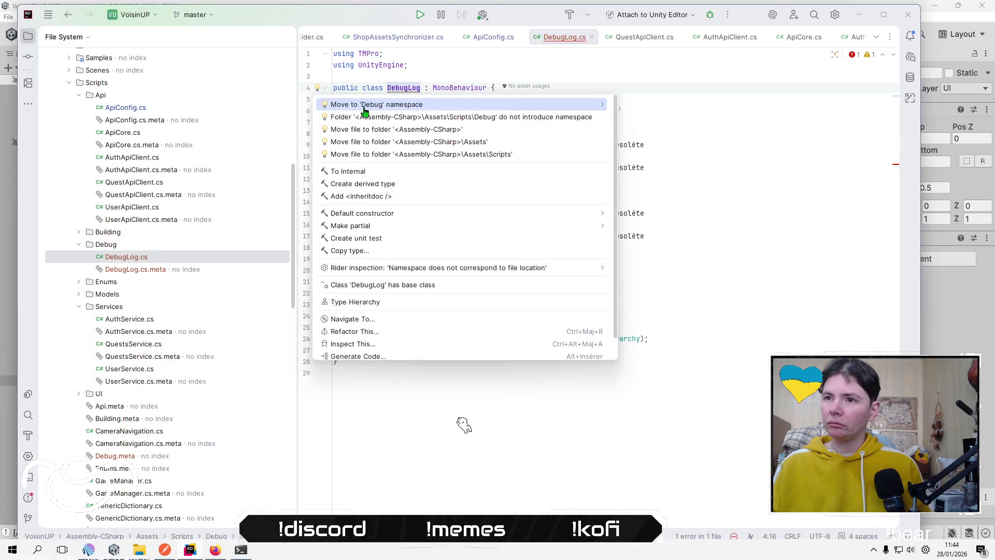
{"action": "left_click", "coordinate": [365, 105]}
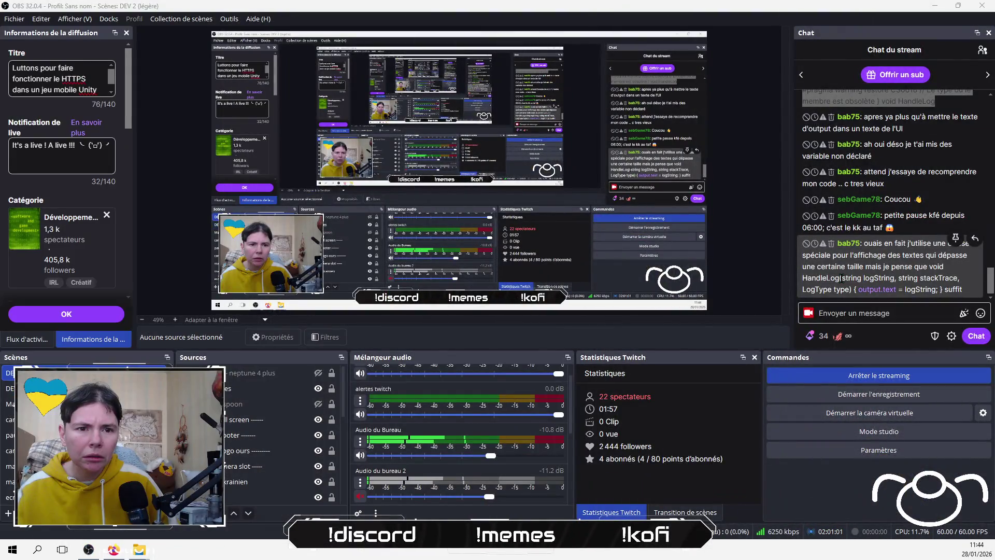
{"action": "left_click_drag", "start_coordinate": [841, 277], "coordinate": [887, 277]}
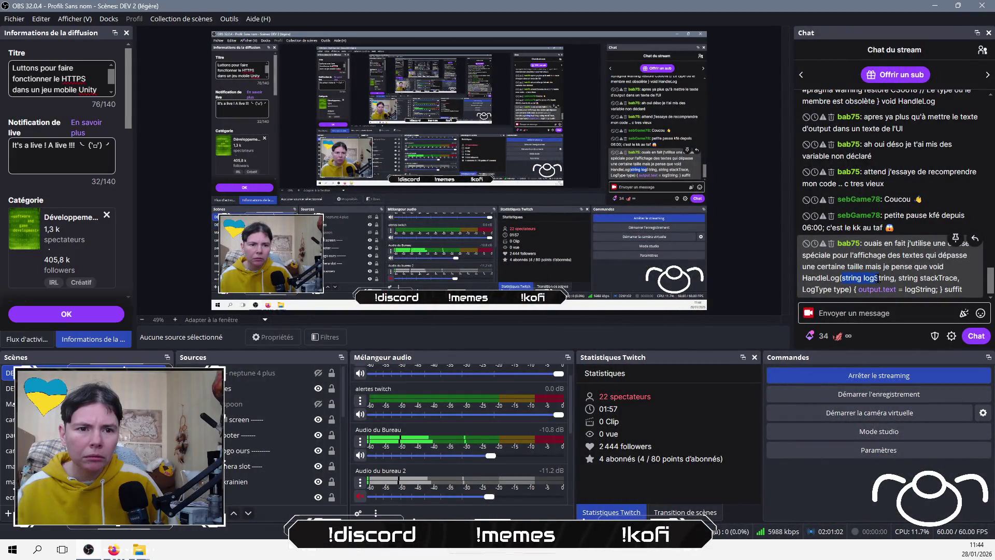
Read the stream chat in OBS, then return to DebugLog.cs in Rider.
{"action": "right_click", "coordinate": [885, 278]}
{"action": "left_click", "coordinate": [902, 287]}
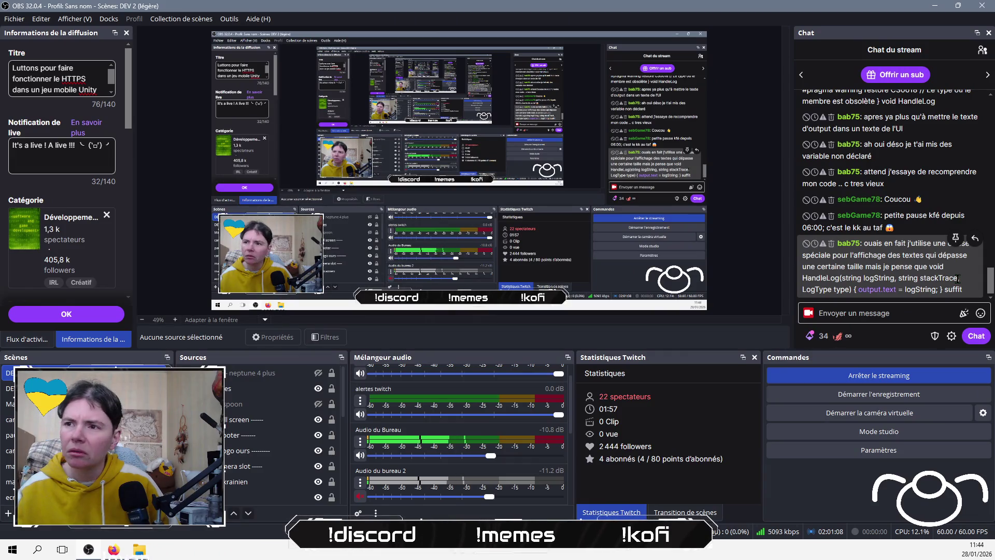
{"action": "mouse_move", "coordinate": [958, 278]}
{"action": "left_mouse_down"}
{"action": "mouse_move", "coordinate": [846, 278]}
{"action": "mouse_move", "coordinate": [895, 279]}
{"action": "left_mouse_up"}
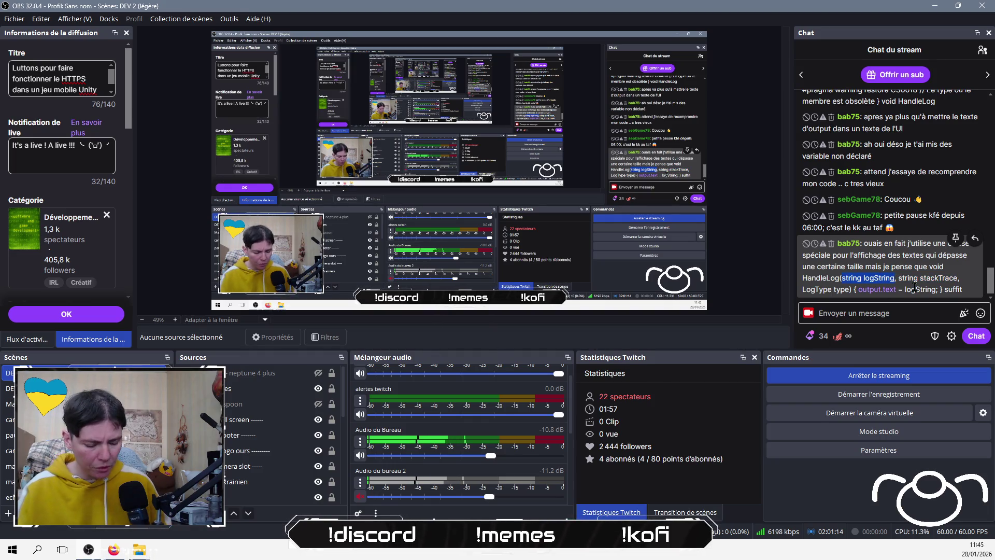
{"action": "key", "text": "alt+Tab"}
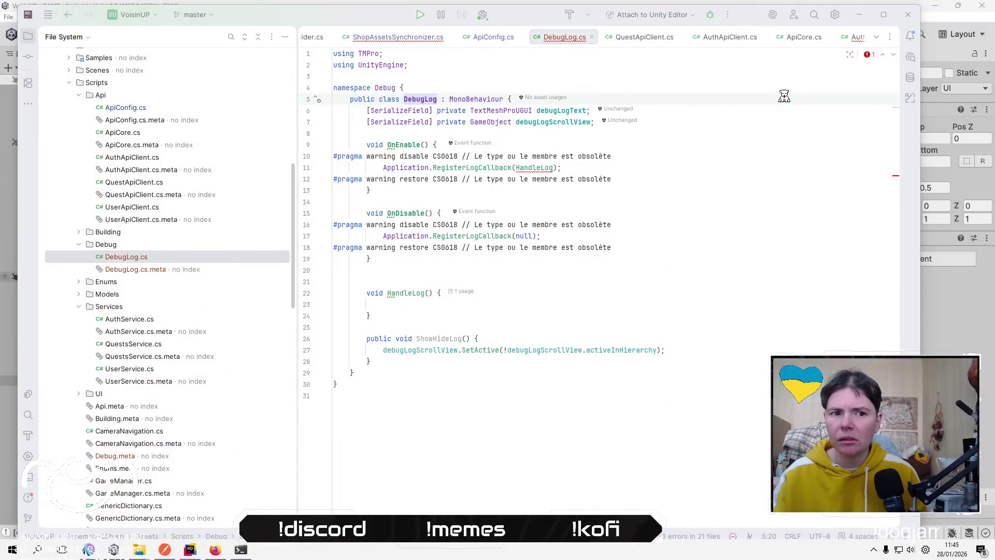
{"action": "key", "text": "alt+Tab"}
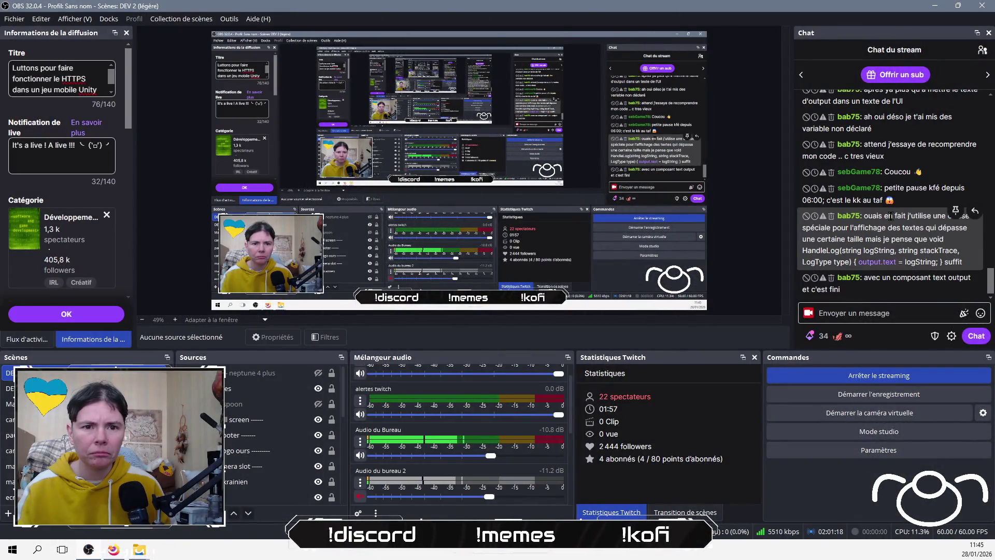
{"action": "key", "text": "alt+Tab"}
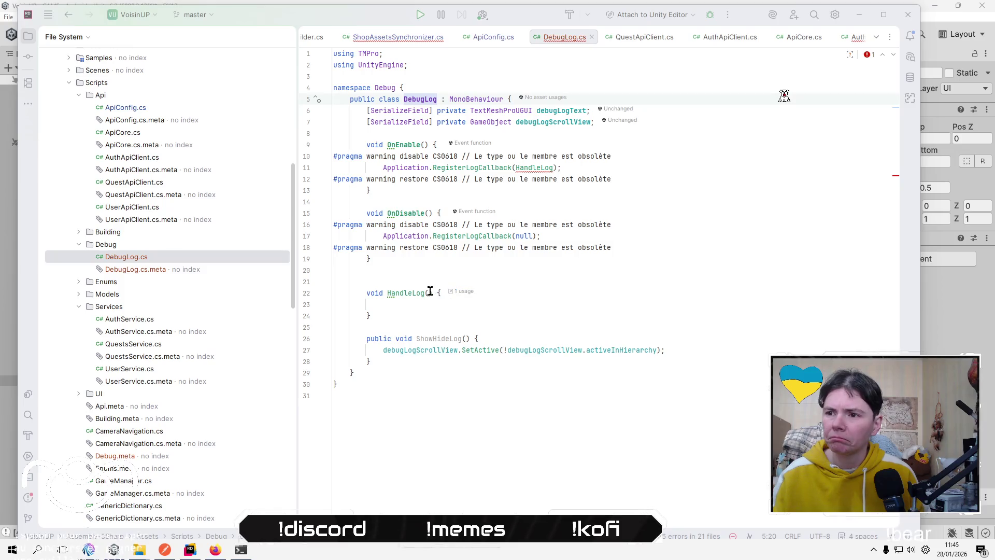
Give HandleLog a string logString parameter and set debugLogText.text = logString in its body.
{"action": "left_click", "coordinate": [427, 293]}
{"action": "type", "text": "string logString"}
{"action": "left_click", "coordinate": [646, 303]}
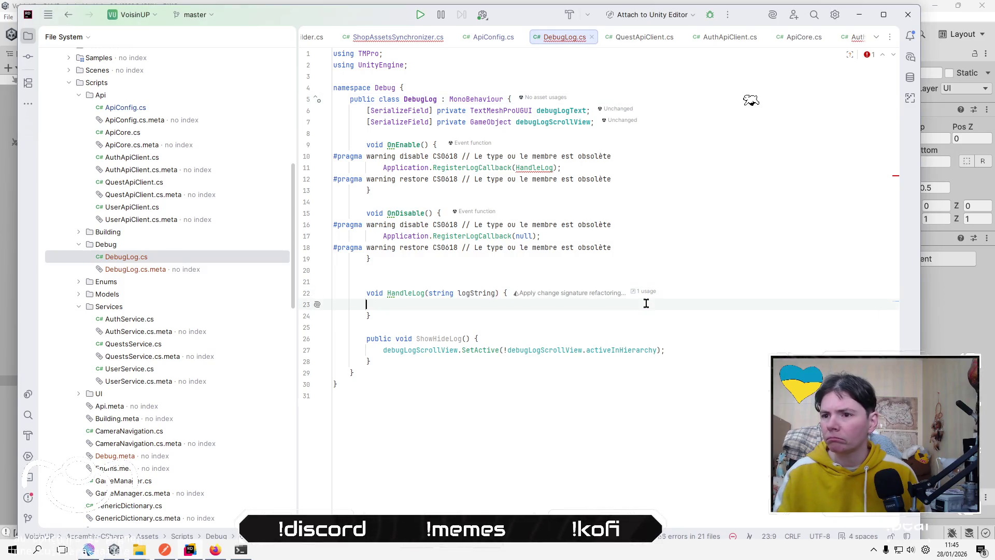
{"action": "key", "text": "Tab"}
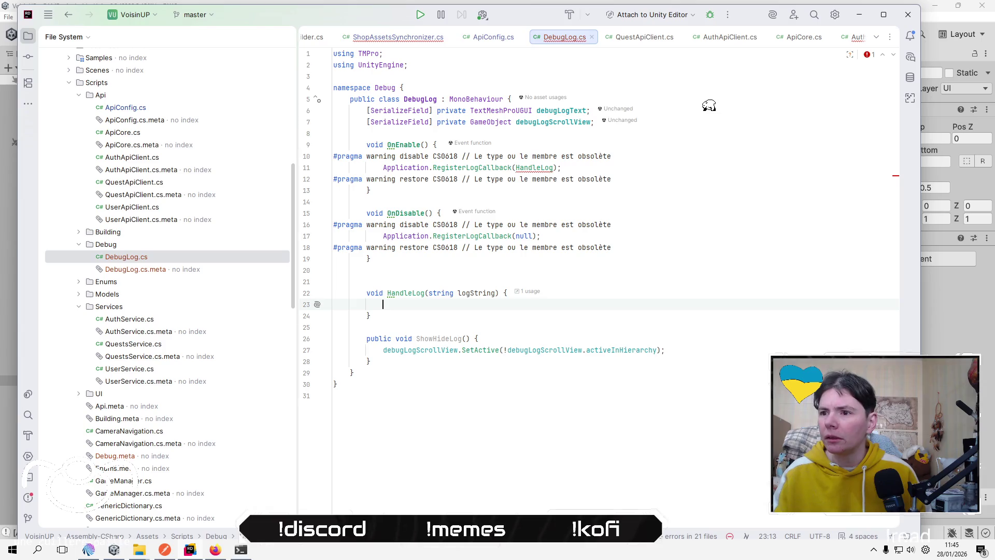
{"action": "type", "text": "de"}
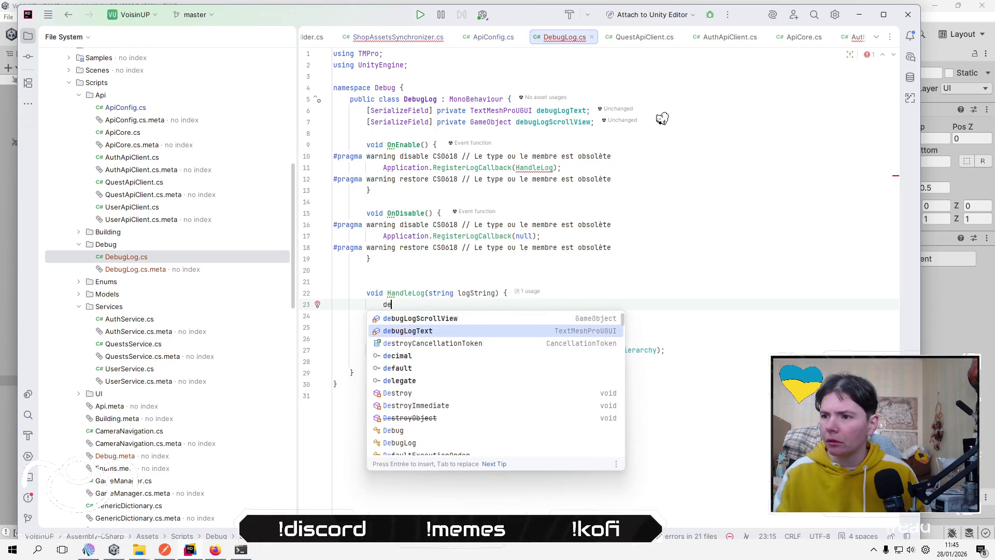
{"action": "key", "text": "Return"}
{"action": "type", "text": ".text"}
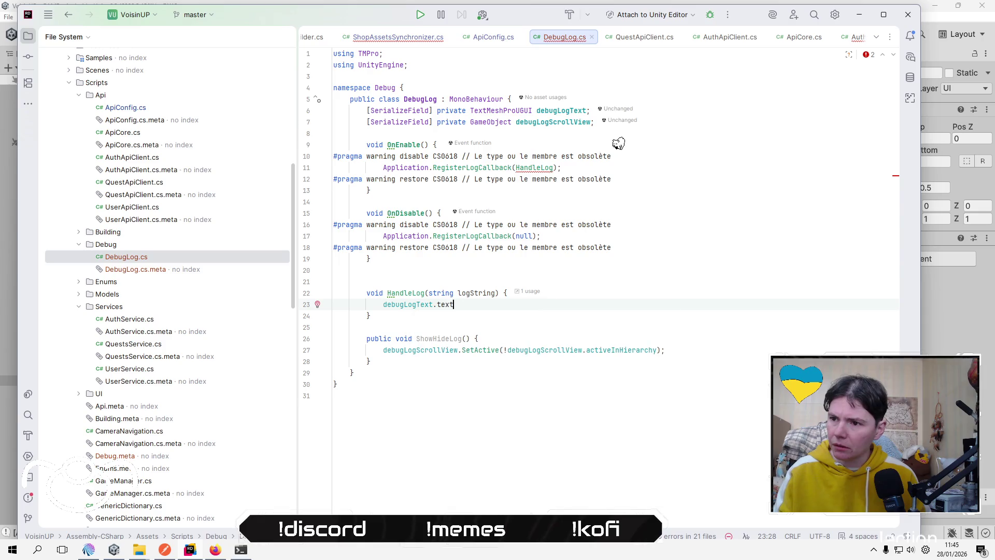
{"action": "type", "text": " ="}
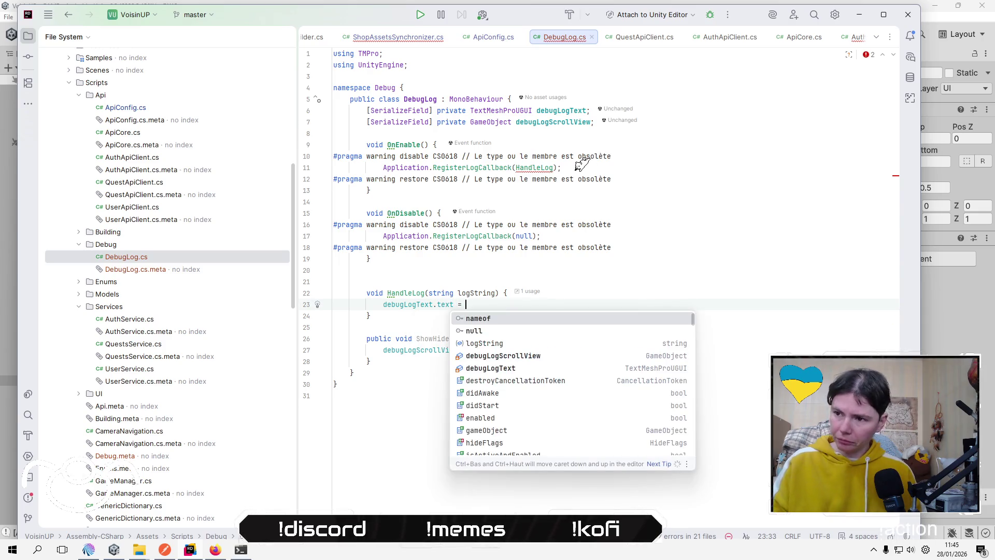
{"action": "key", "text": "Down"}
{"action": "key", "text": "Return"}
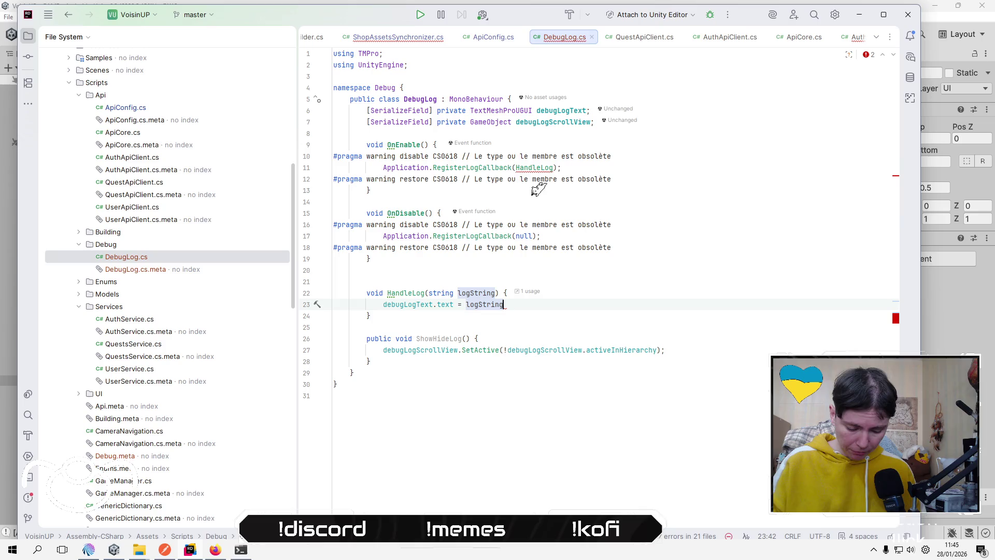
{"action": "type", "text": ";"}
Delete one of the two blank lines above HandleLog.
{"action": "key", "text": "Down"}
{"action": "key", "text": "Down"}
{"action": "key", "text": "Down"}
{"action": "key", "text": "Up"}
{"action": "key", "text": "Up"}
{"action": "key", "text": "Up"}
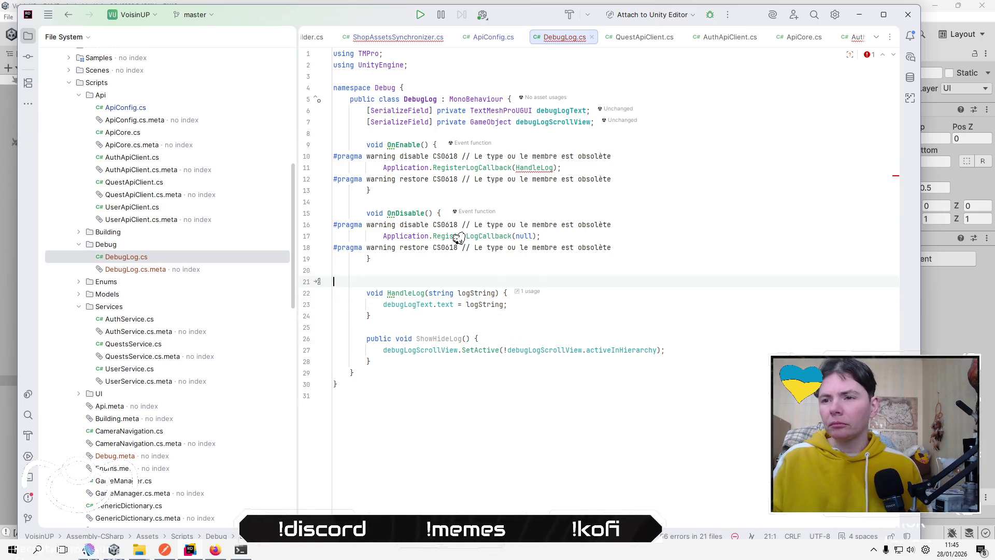
{"action": "key", "text": "BackSpace"}
{"action": "key", "text": "Up"}
{"action": "key", "text": "Up"}
{"action": "key", "text": "Up"}
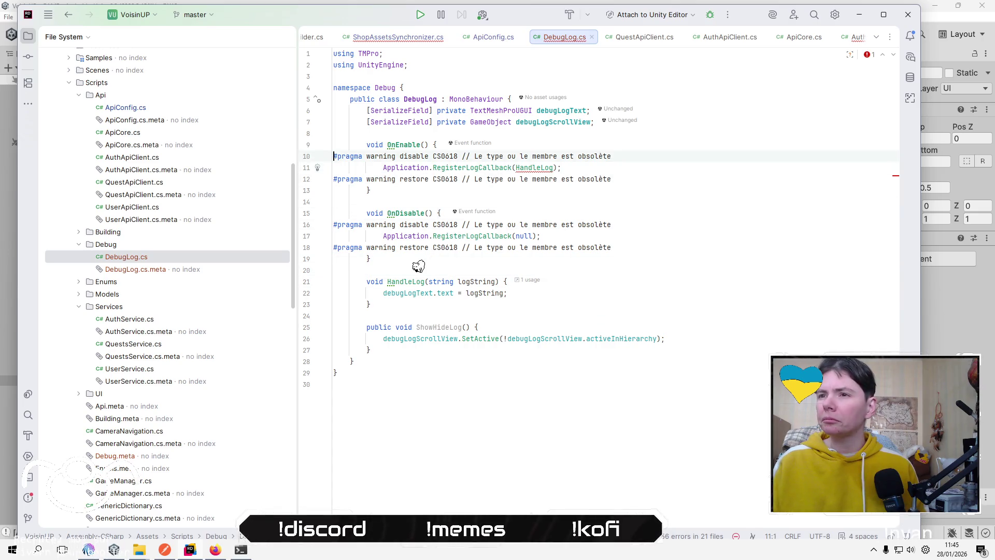
Mark the OnEnable and OnDisable methods as private.
{"action": "key", "text": "Down"}
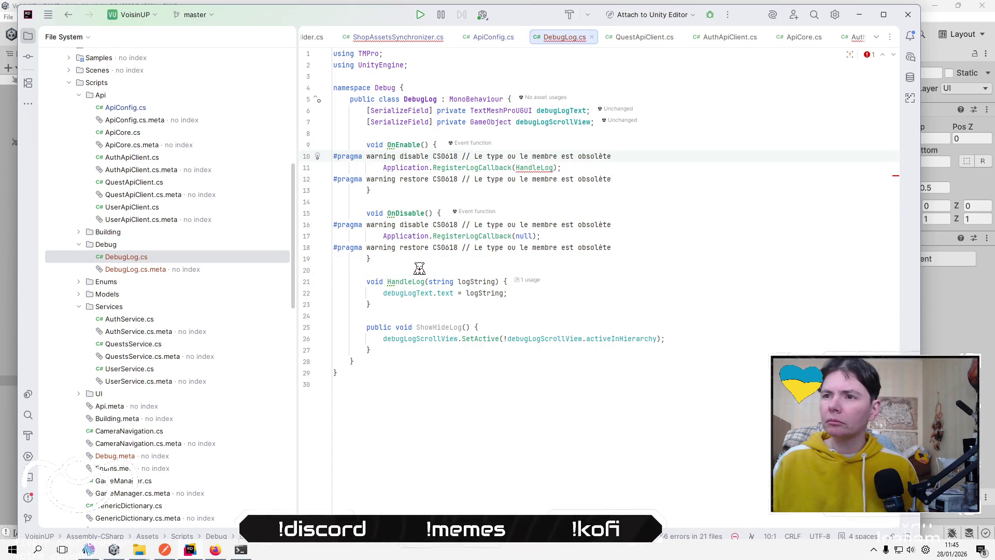
{"action": "key", "text": "Up"}
{"action": "key", "text": "Home"}
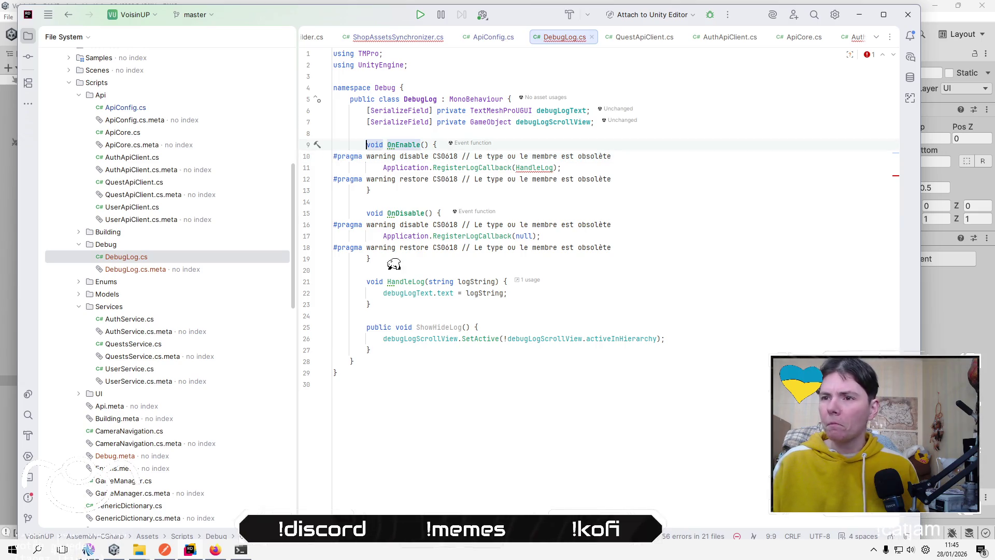
{"action": "type", "text": "private"}
{"action": "key", "text": "Down"}
{"action": "key", "text": "Down"}
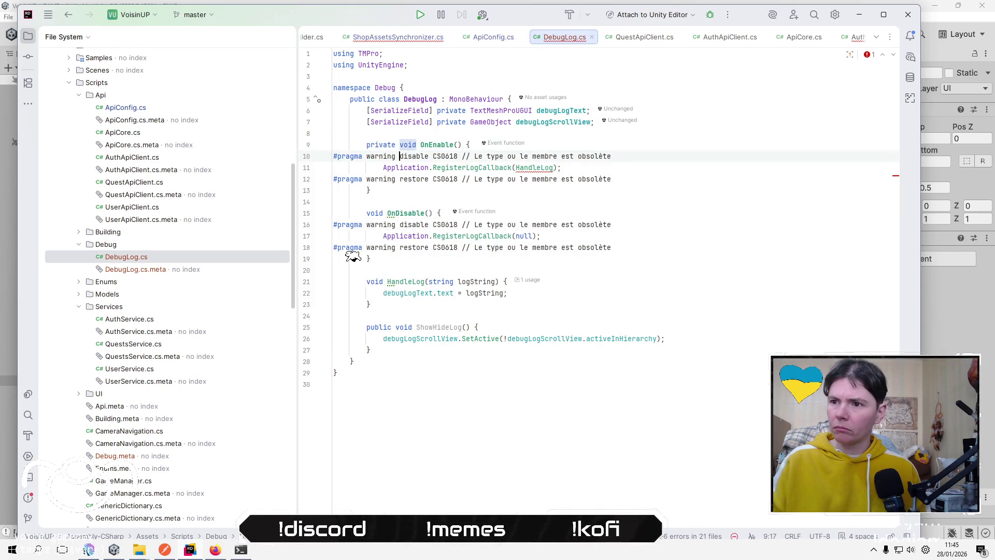
{"action": "key", "text": "Down"}
{"action": "key", "text": "Down"}
{"action": "key", "text": "Down"}
{"action": "key", "text": "Home"}
{"action": "type", "text": "priva"}
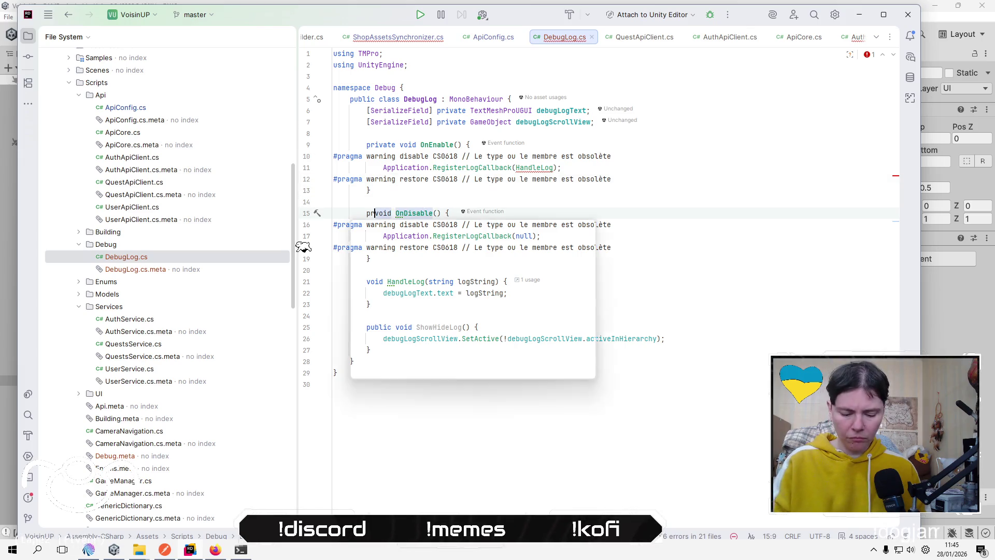
{"action": "key", "text": "Return"}
Mark the HandleLog method as private.
{"action": "key", "text": "Down"}
{"action": "key", "text": "Down"}
{"action": "key", "text": "Down"}
{"action": "key", "text": "Home"}
{"action": "type", "text": "priva"}
{"action": "key", "text": "Return"}
{"action": "key", "text": "Down"}
{"action": "key", "text": "Down"}
{"action": "key", "text": "Down"}
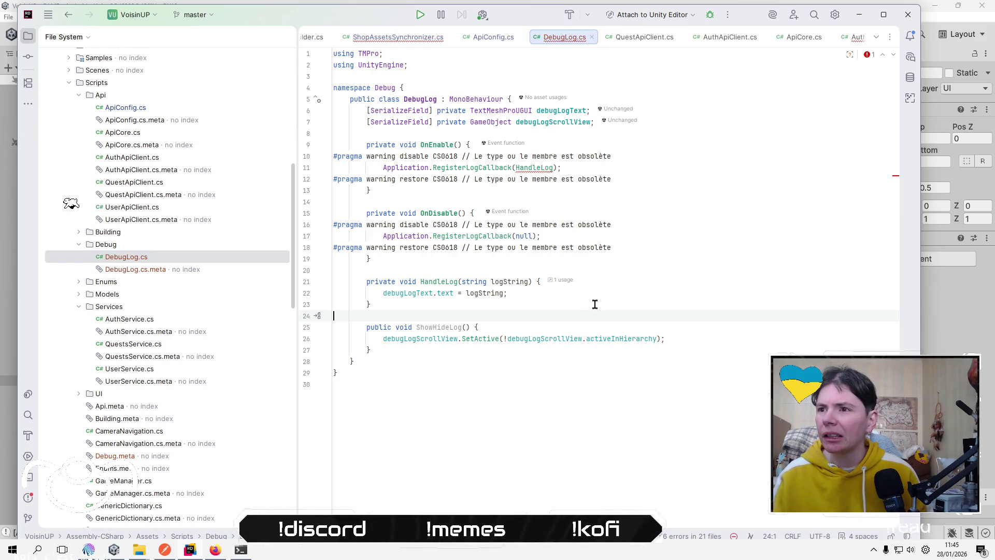
{"action": "mouse_move", "coordinate": [533, 169]}
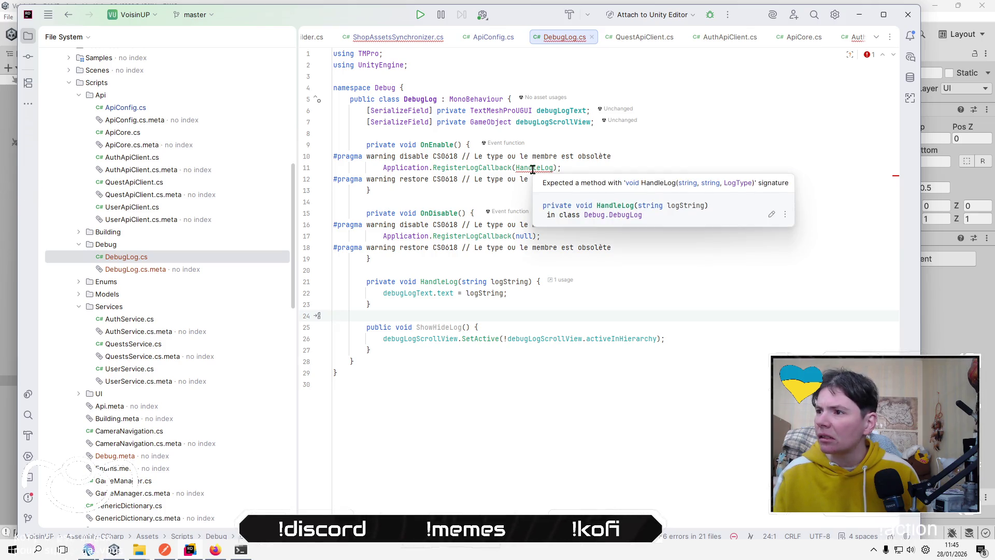
{"action": "left_click", "coordinate": [528, 282]}
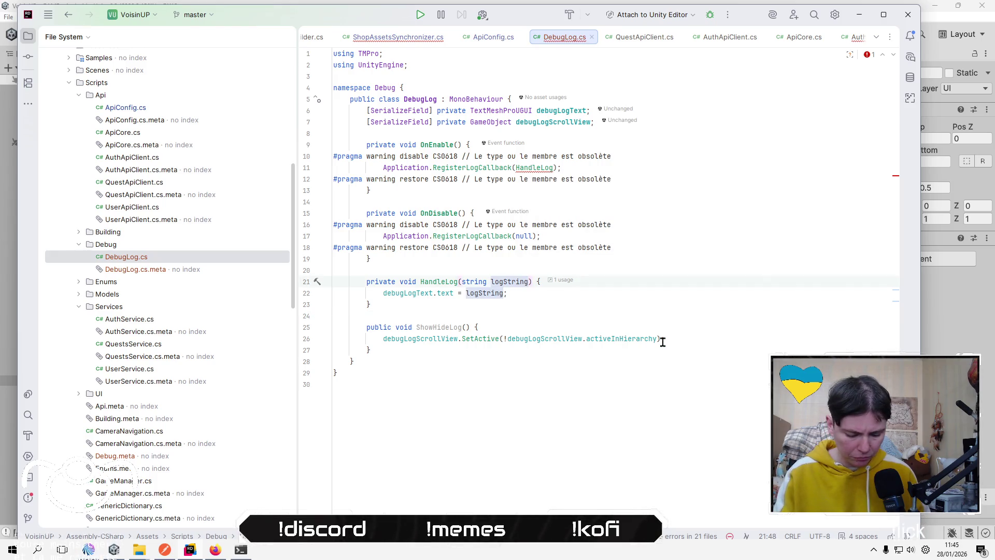
Change HandleLog's parameters to string logString, string stackTrace, LogType LogType.
{"action": "type", "text": ", string LogType"}
{"action": "left_click", "coordinate": [626, 192]}
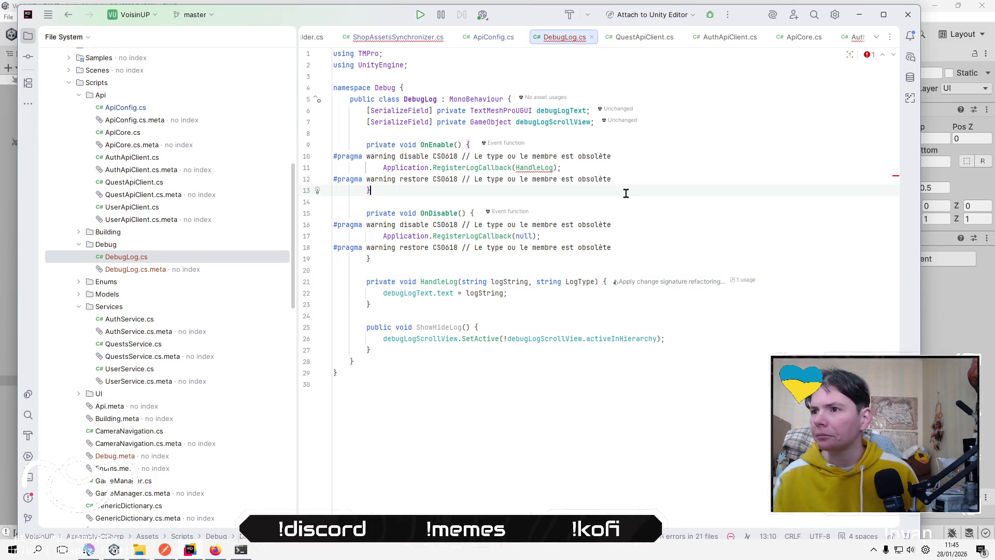
{"action": "mouse_move", "coordinate": [521, 167]}
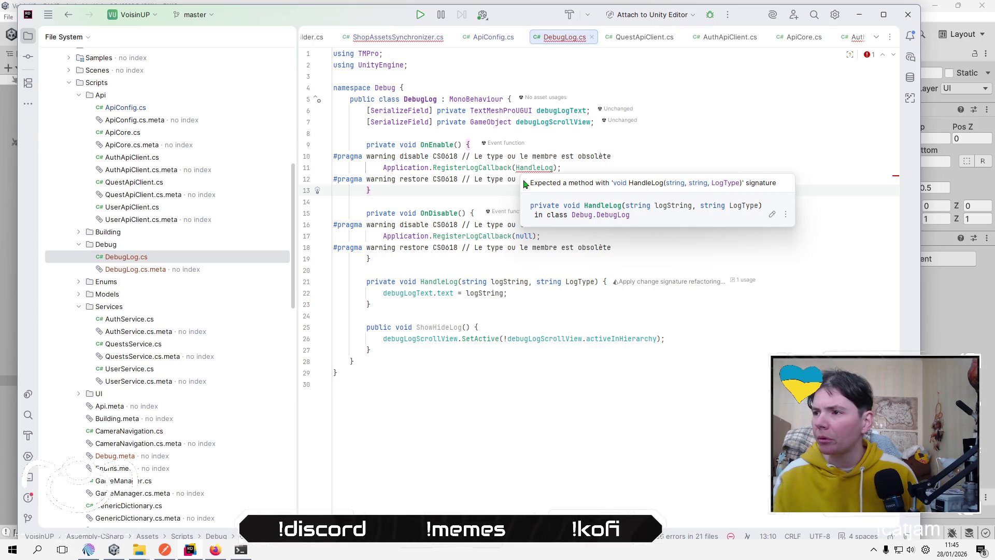
{"action": "left_click", "coordinate": [532, 281]}
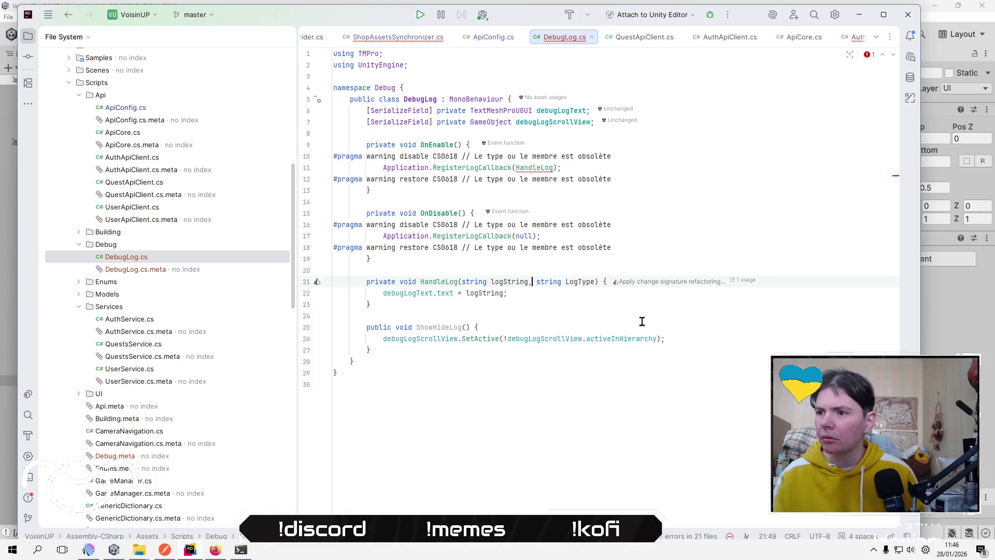
{"action": "type", "text": ", string"}
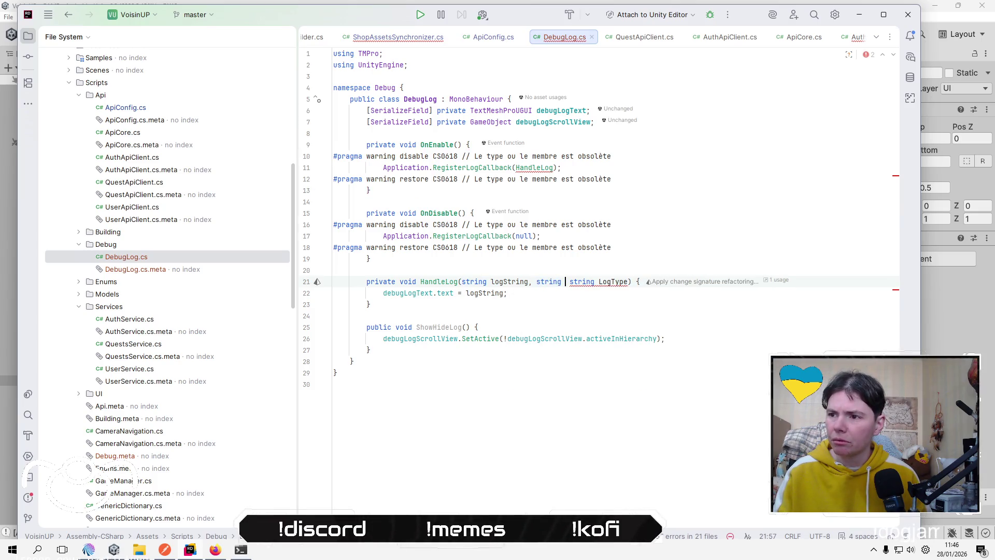
{"action": "type", "text": " log"}
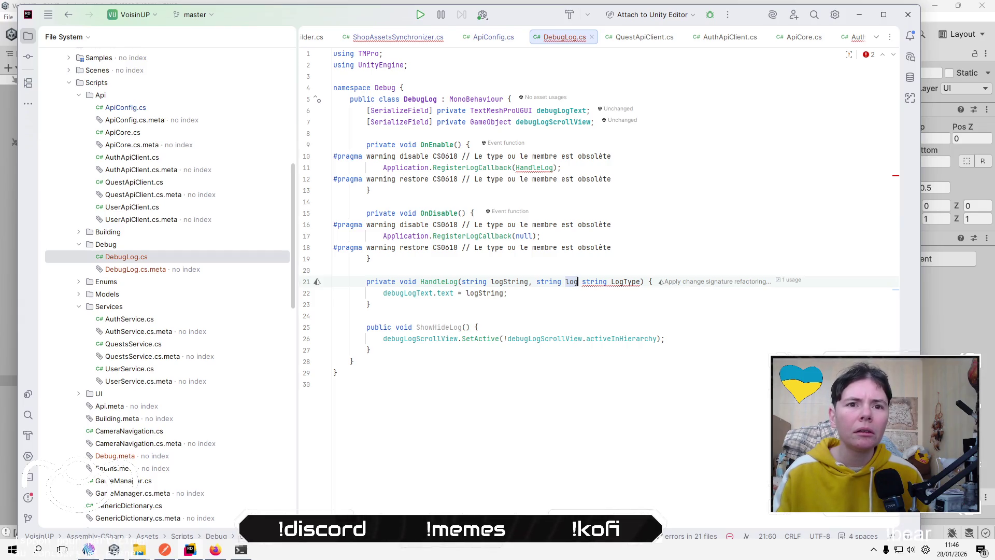
{"action": "key", "text": "BackSpace"}
{"action": "key", "text": "BackSpace"}
{"action": "key", "text": "BackSpace"}
{"action": "type", "text": "stack"}
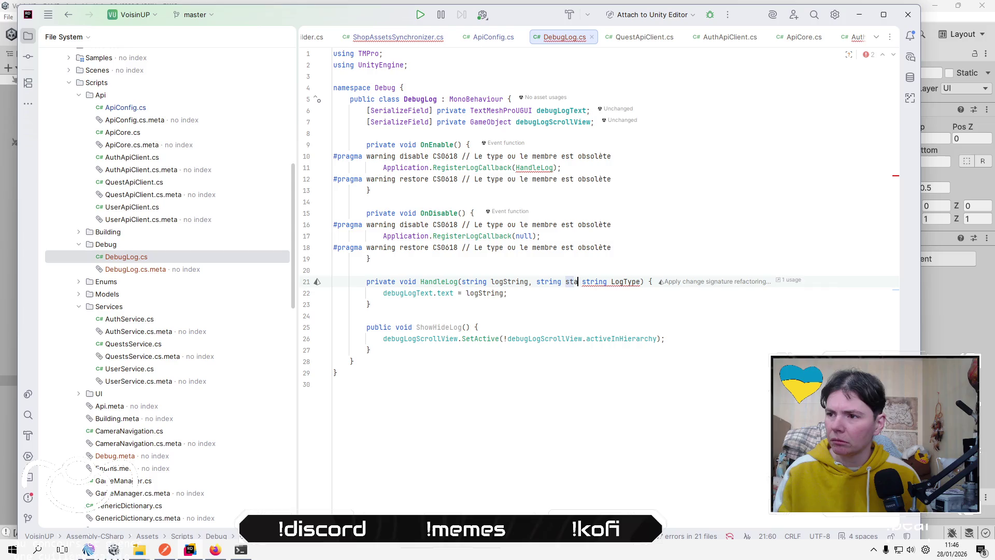
{"action": "type", "text": "Trace,"}
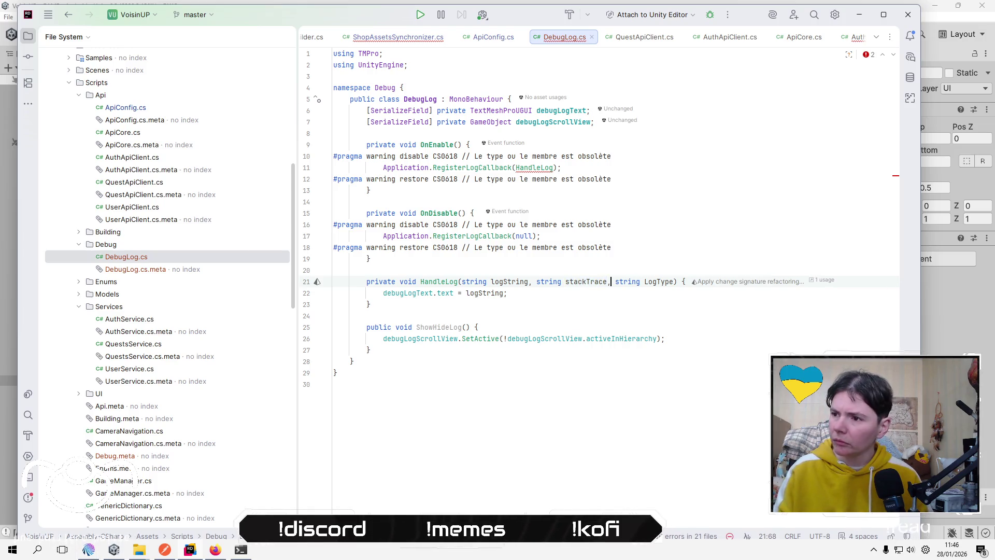
{"action": "key", "text": "ctrl+shift+Right"}
{"action": "type", "text": ", Lo"}
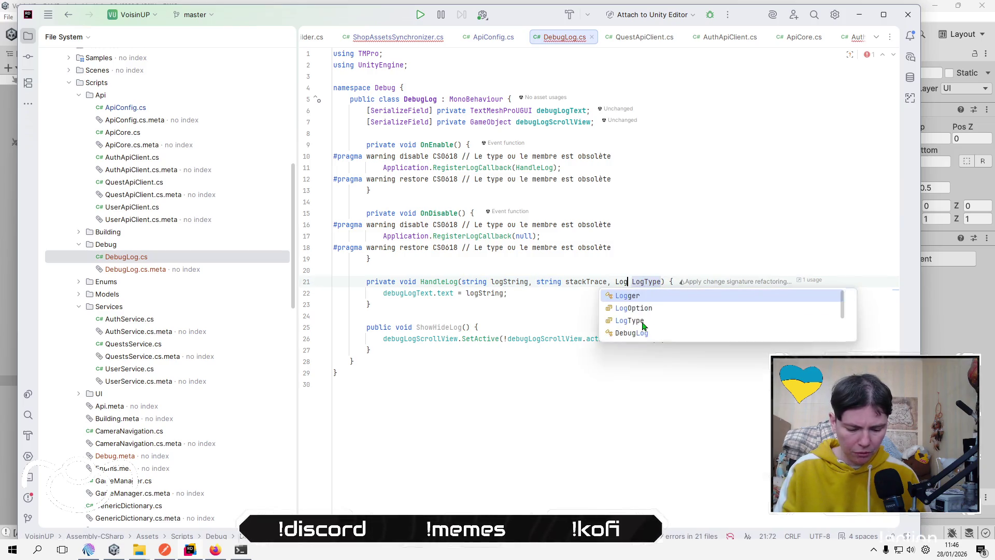
{"action": "type", "text": "g"}
{"action": "key", "text": "Return"}
Move up to OnEnable and select the activeInHierarchy property name.
{"action": "key", "text": "Up"}
{"action": "key", "text": "Home"}
{"action": "key", "text": "Up"}
{"action": "key", "text": "Up"}
{"action": "key", "text": "Up"}
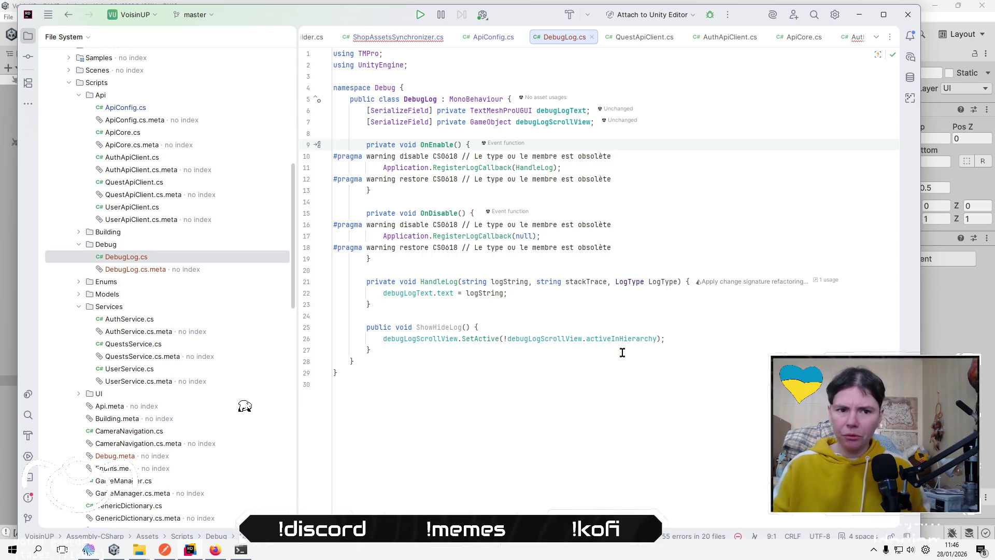
{"action": "double_click", "coordinate": [617, 338]}
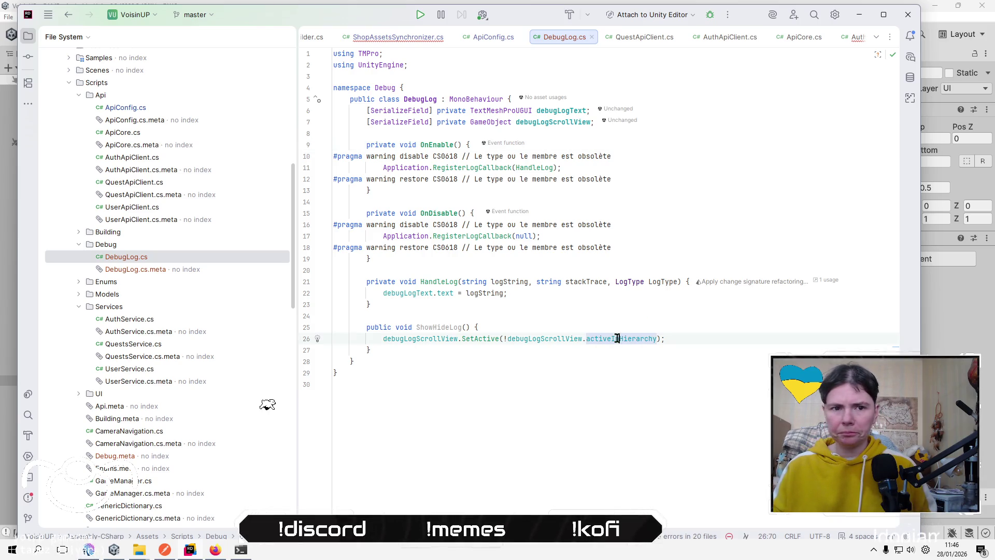
{"action": "left_click", "coordinate": [563, 383]}
{"action": "left_click", "coordinate": [550, 327]}
{"action": "left_click", "coordinate": [552, 304]}
{"action": "left_click", "coordinate": [490, 198]}
{"action": "key", "text": "alt+Tab"}
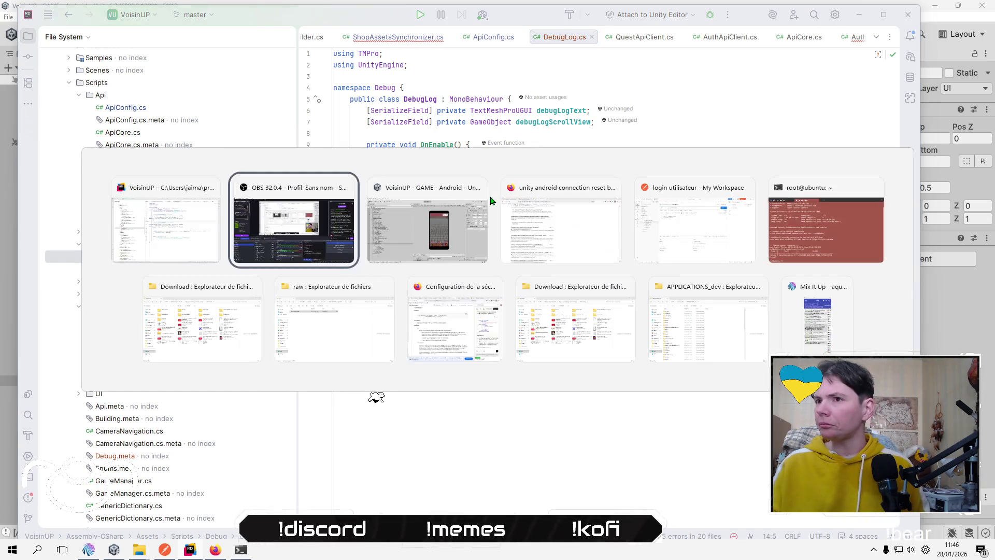
{"action": "left_click", "coordinate": [413, 42]}
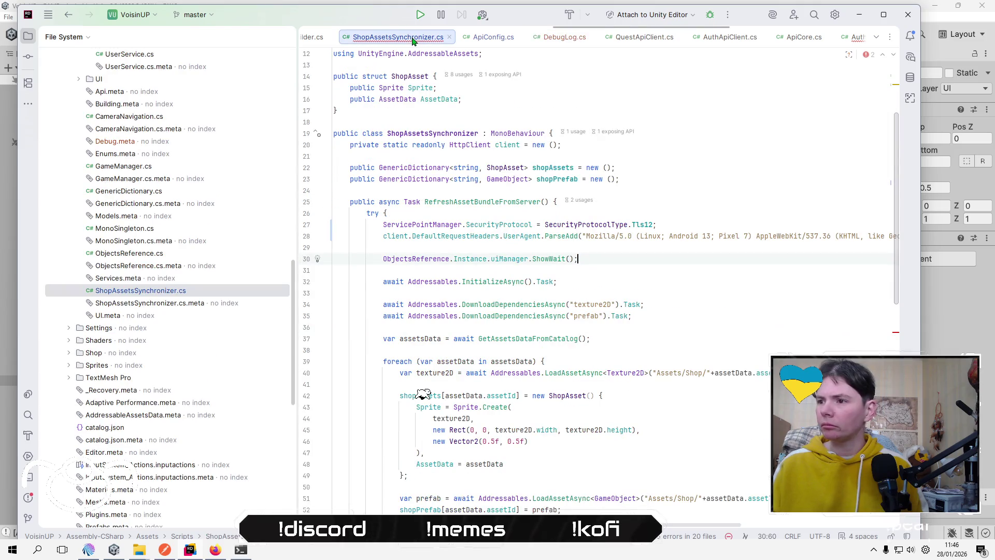
{"action": "scroll", "coordinate": [492, 228], "scroll_direction": "down", "scroll_amount": 5}
{"action": "mouse_move", "coordinate": [491, 228]}
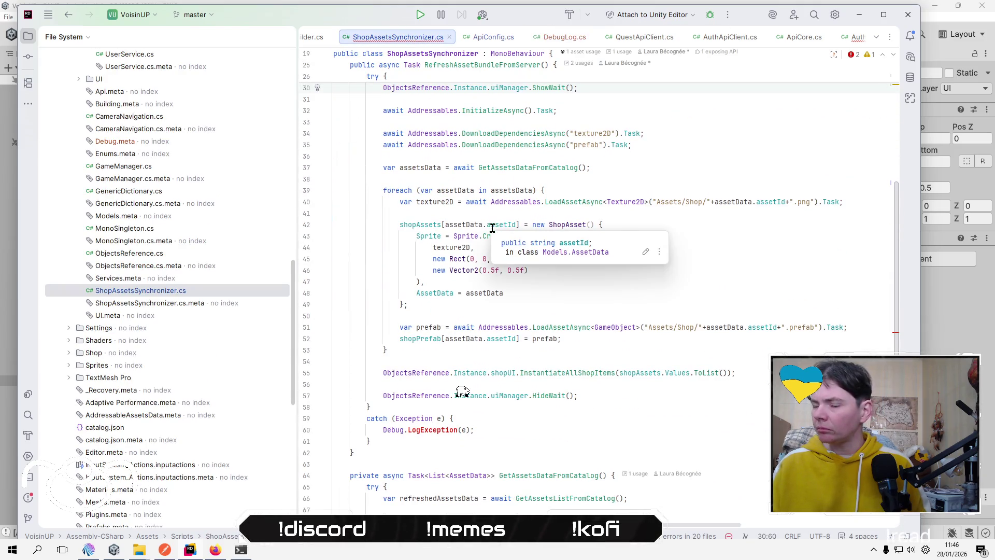
{"action": "left_click", "coordinate": [633, 291]}
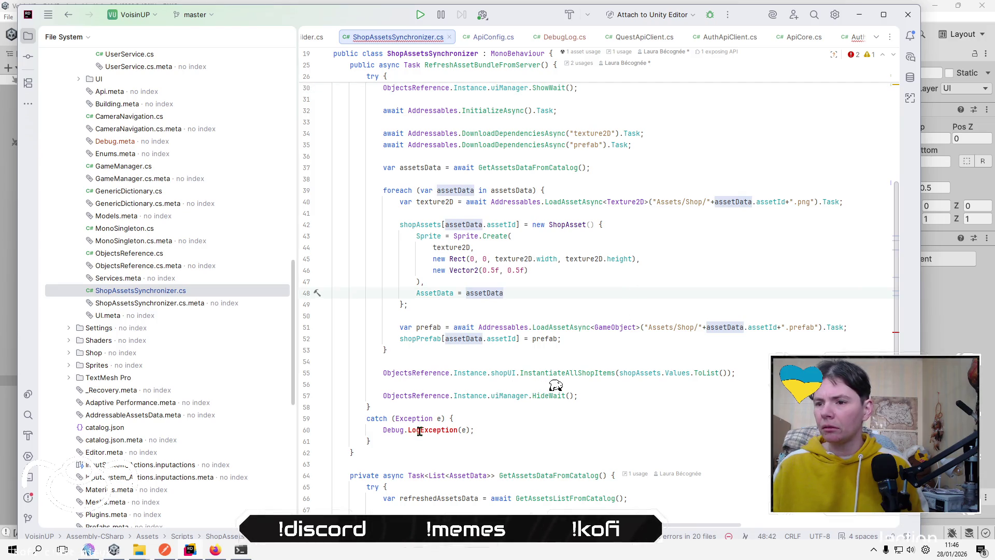
{"action": "mouse_move", "coordinate": [420, 432]}
{"action": "scroll", "coordinate": [420, 431], "scroll_direction": "up", "scroll_amount": 10}
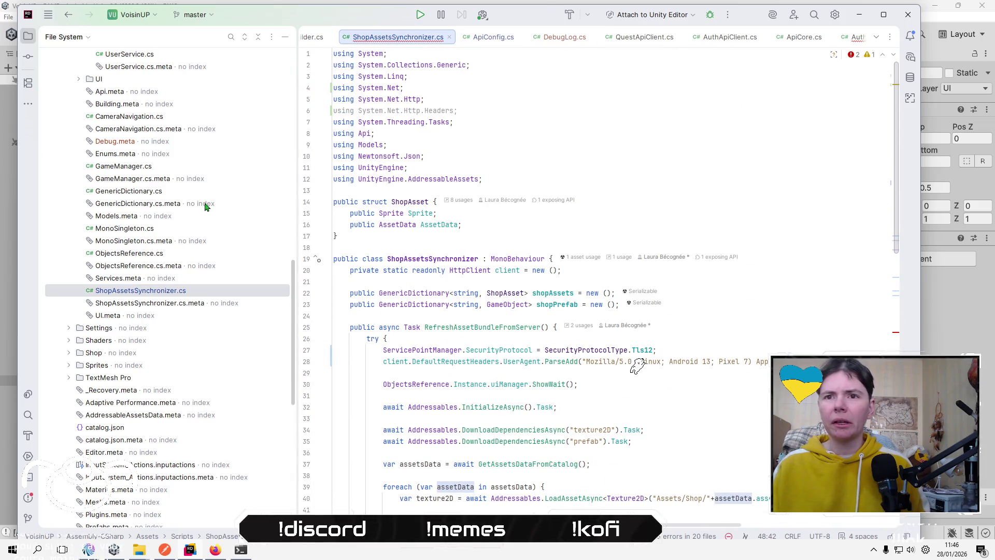
{"action": "scroll", "coordinate": [143, 236], "scroll_direction": "up", "scroll_amount": 9}
{"action": "double_click", "coordinate": [126, 277]}
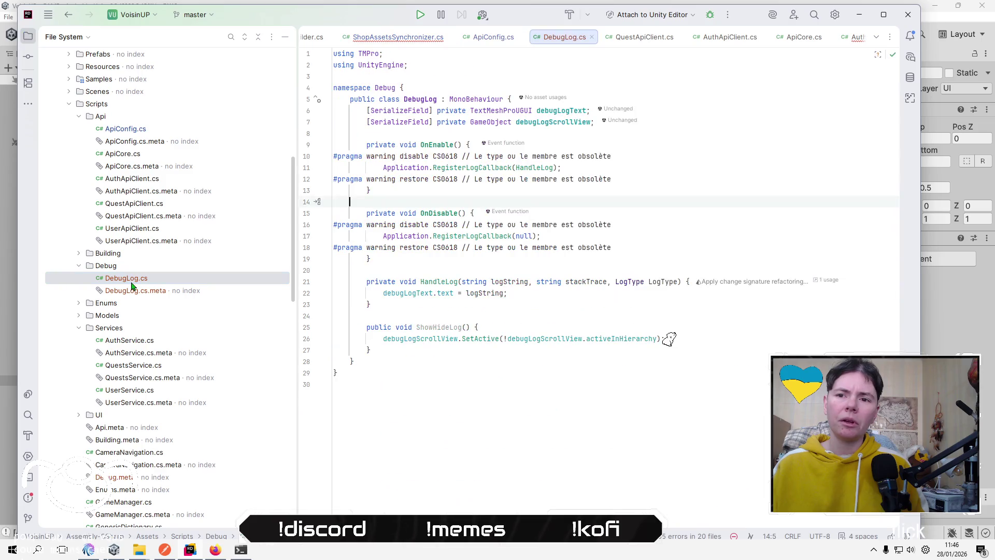
Rename the DebugLog class to DebugUI, then bring ShopAssetsSynchronizer.cs to the front.
{"action": "left_click", "coordinate": [425, 99]}
{"action": "right_click", "coordinate": [424, 99]}
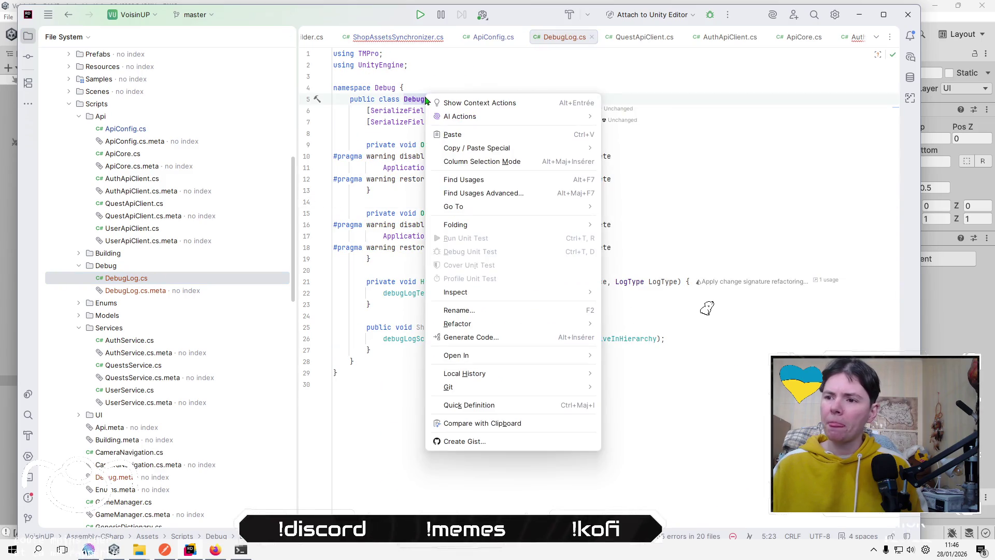
{"action": "left_click", "coordinate": [537, 311]}
{"action": "key", "text": "End"}
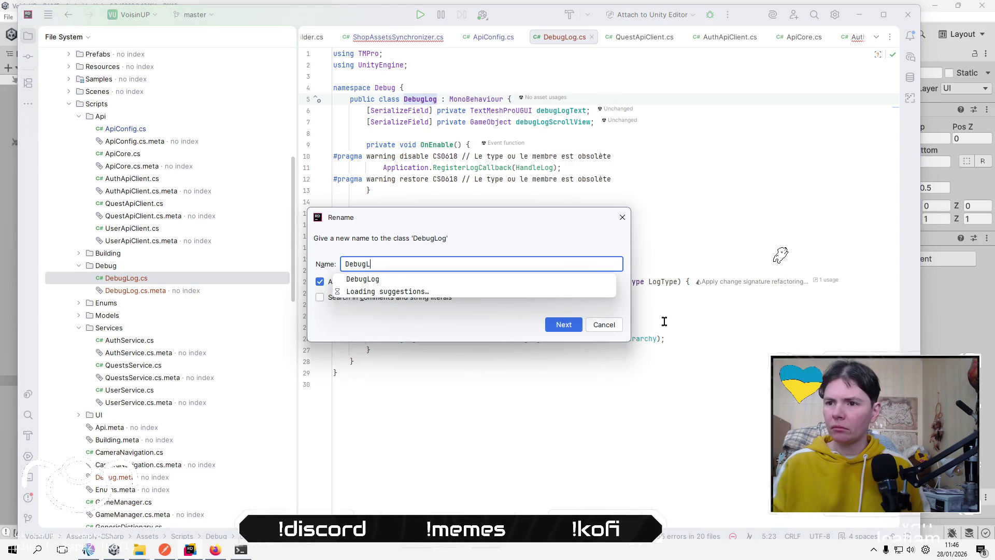
{"action": "key", "text": "BackSpace"}
{"action": "type", "text": "UI"}
{"action": "key", "text": "Return"}
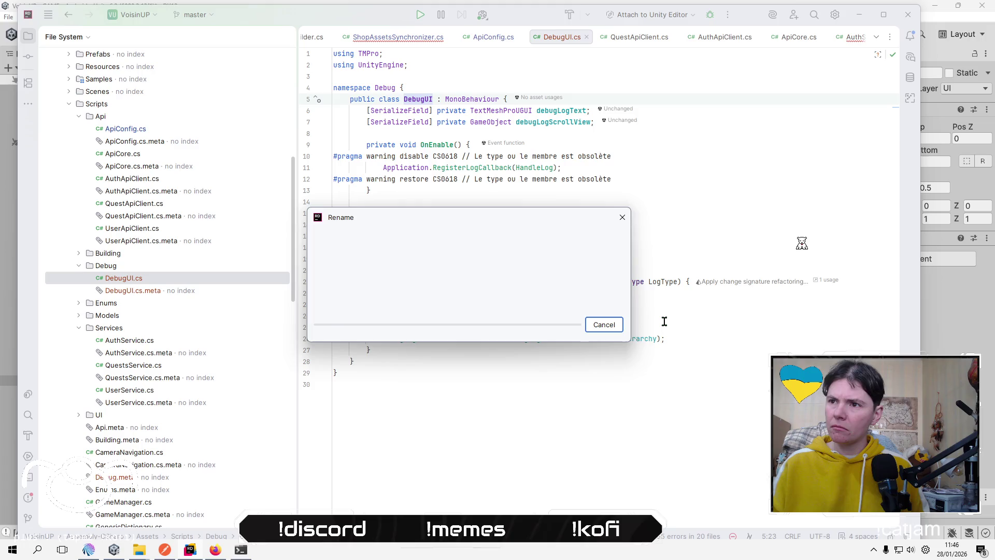
{"action": "left_click", "coordinate": [686, 223]}
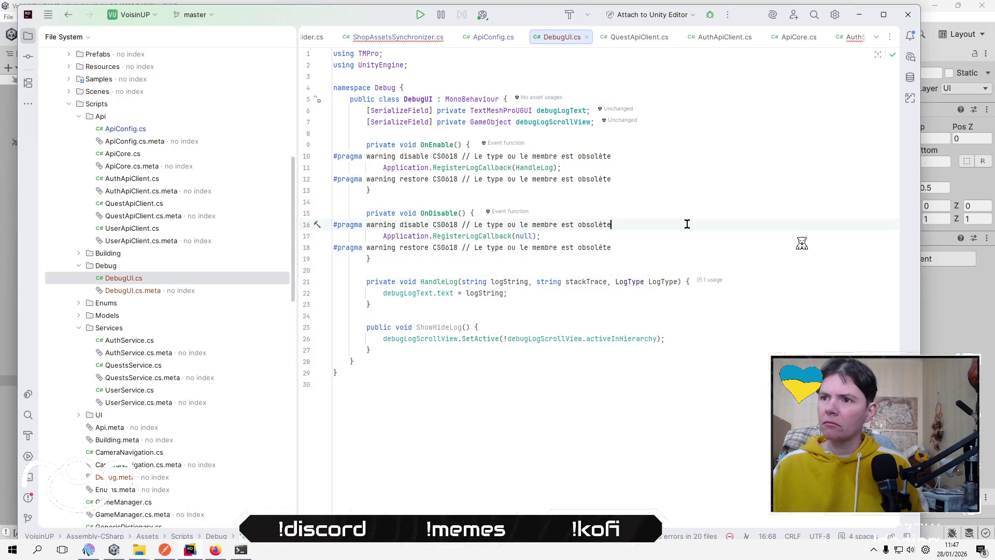
{"action": "left_click", "coordinate": [404, 38]}
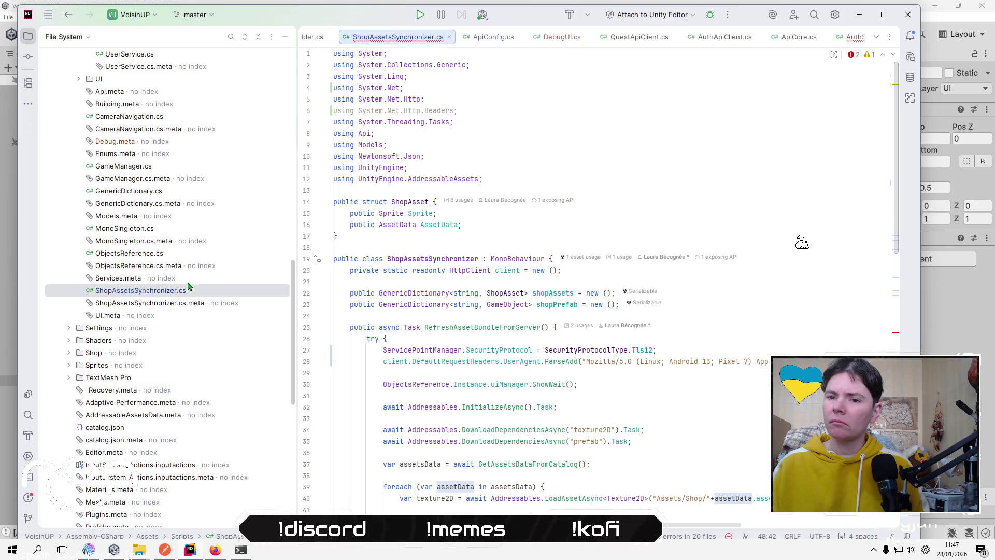
{"action": "scroll", "coordinate": [189, 286], "scroll_direction": "up", "scroll_amount": 4}
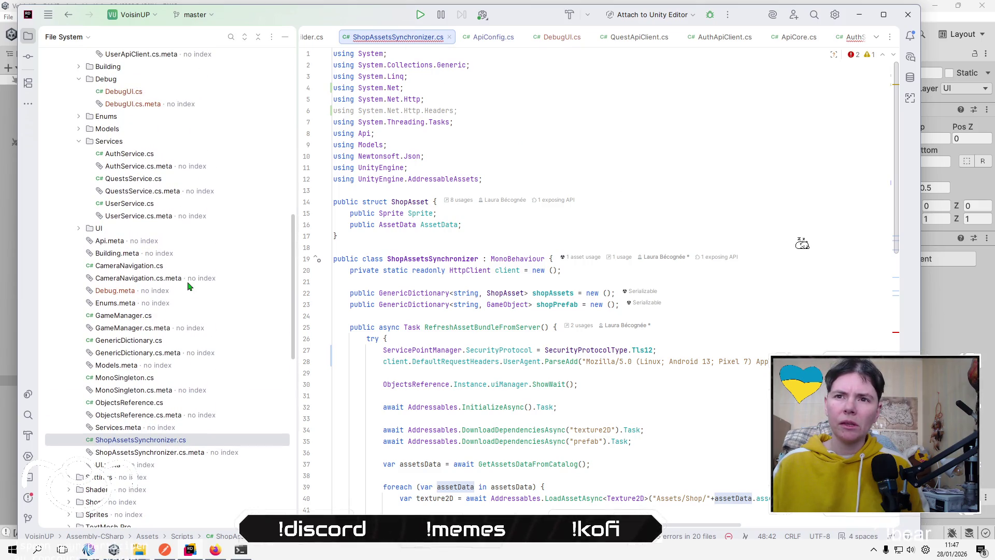
Rename the Debug folder in the File System tree to DebugOnUI.
{"action": "right_click", "coordinate": [125, 80]}
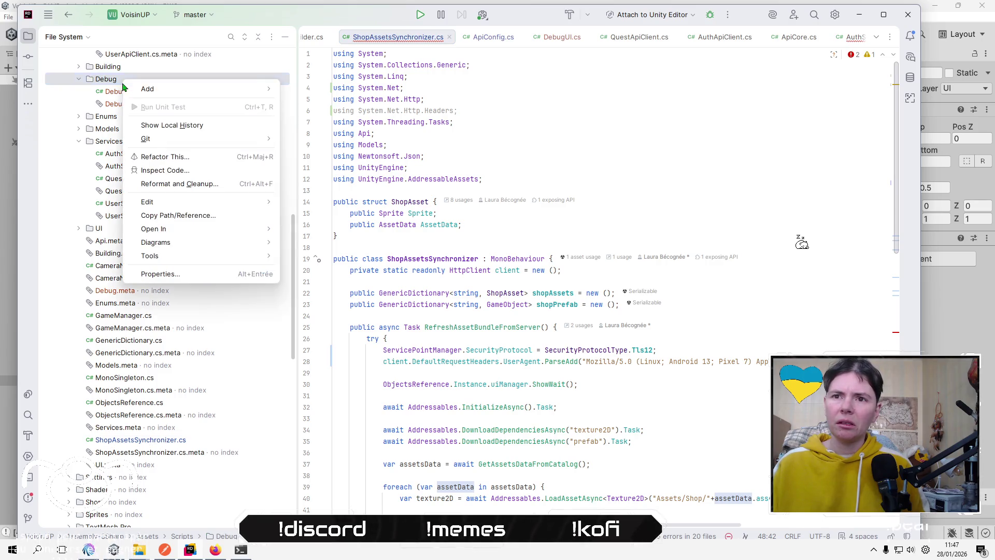
{"action": "mouse_move", "coordinate": [228, 206]}
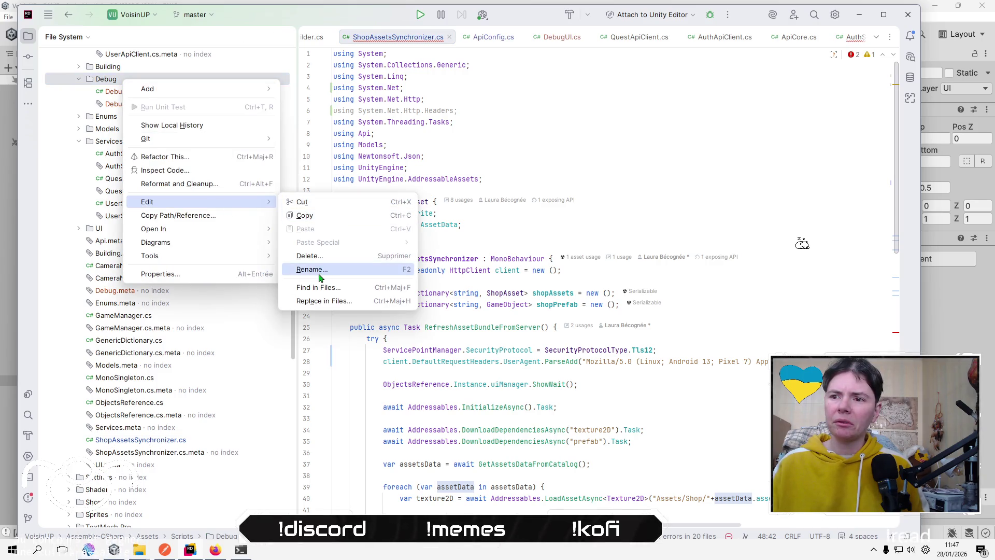
{"action": "left_click", "coordinate": [334, 269]}
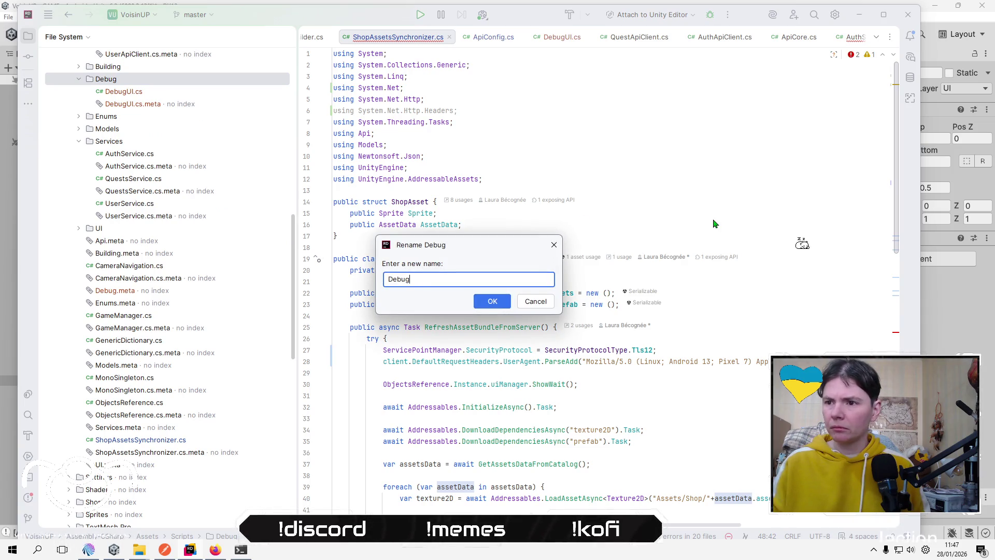
{"action": "type", "text": "DebugOnUI"}
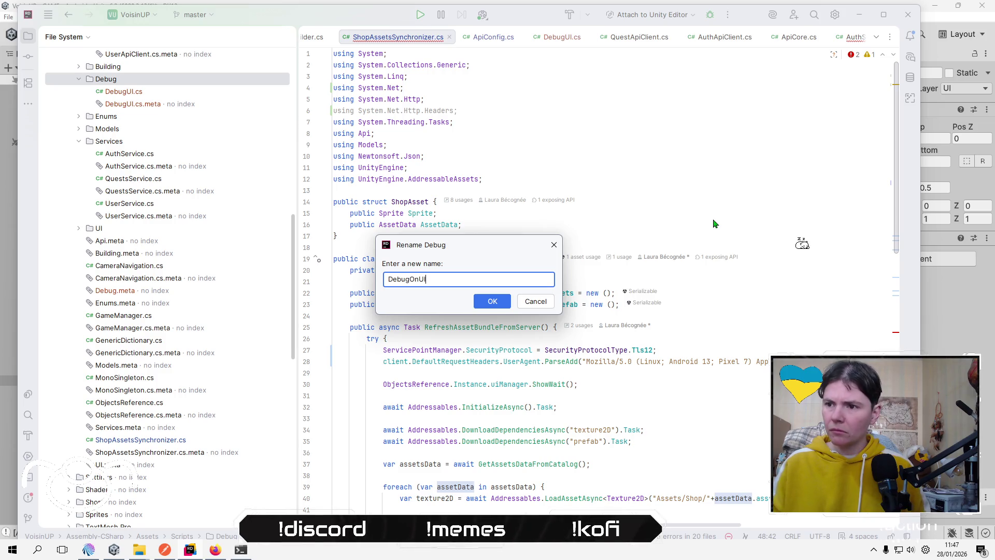
{"action": "key", "text": "Return"}
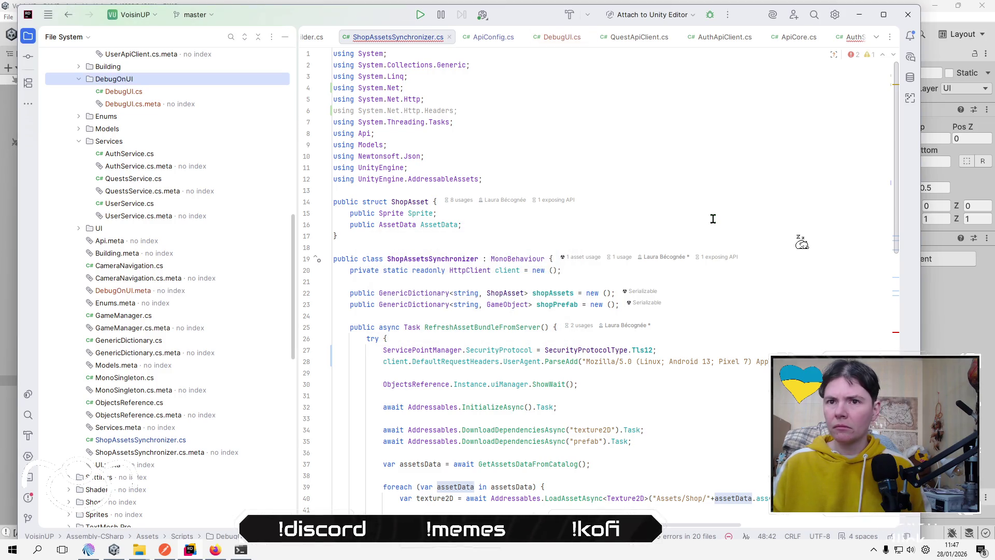
{"action": "left_click", "coordinate": [713, 219]}
Open the AuthService.cs tab in Rider, scroll to its top, and return to the Unity Editor.
{"action": "left_click", "coordinate": [686, 167]}
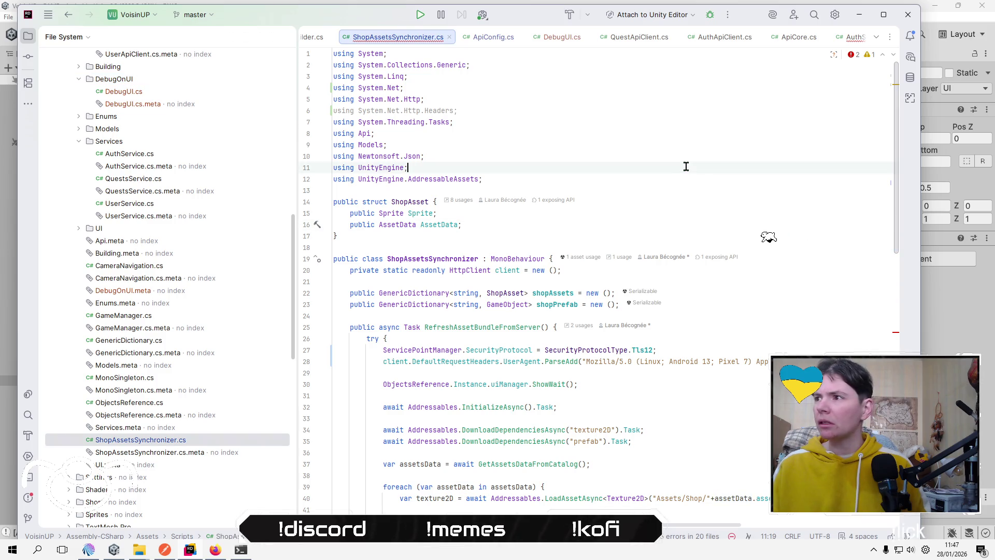
{"action": "left_click", "coordinate": [853, 37]}
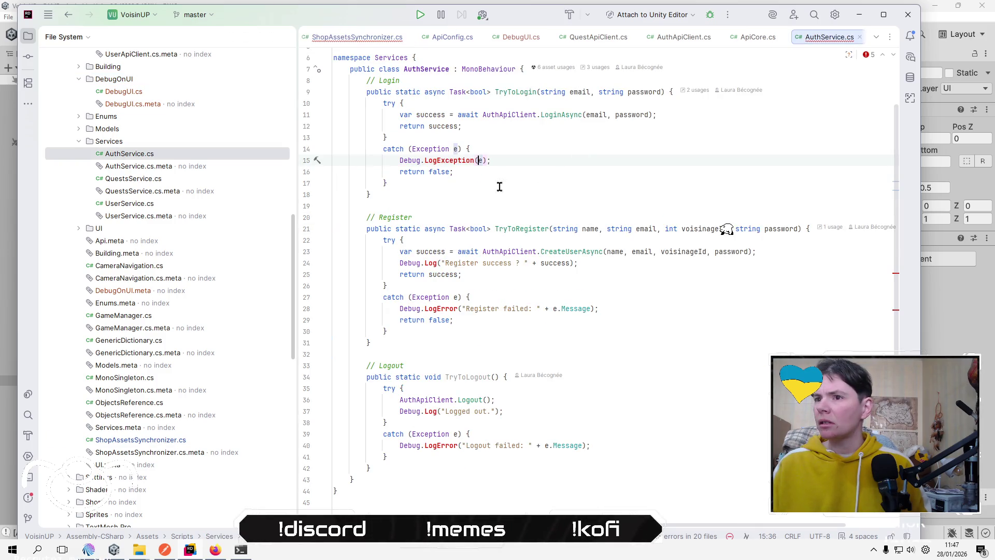
{"action": "scroll", "coordinate": [710, 226], "scroll_direction": "up", "scroll_amount": 2}
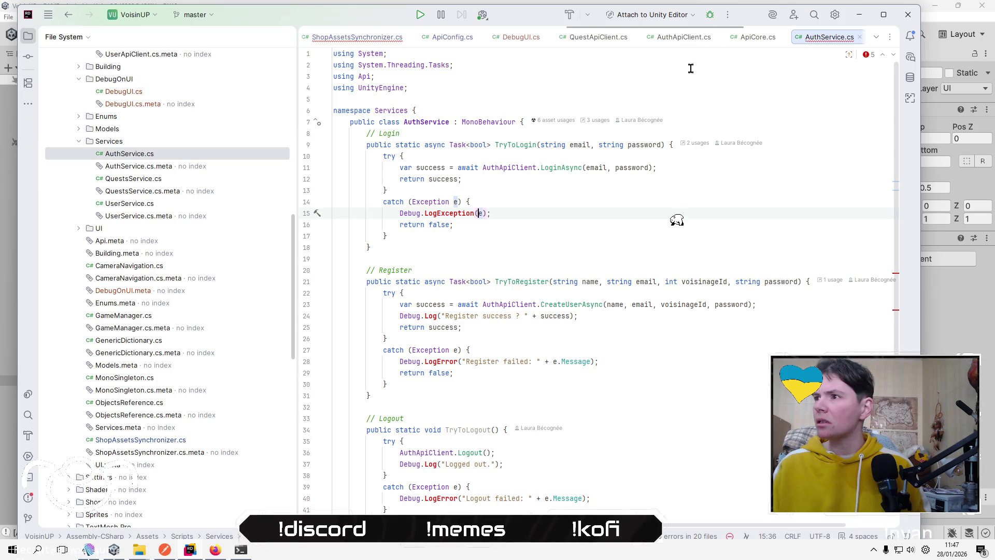
{"action": "key", "text": "alt+Tab"}
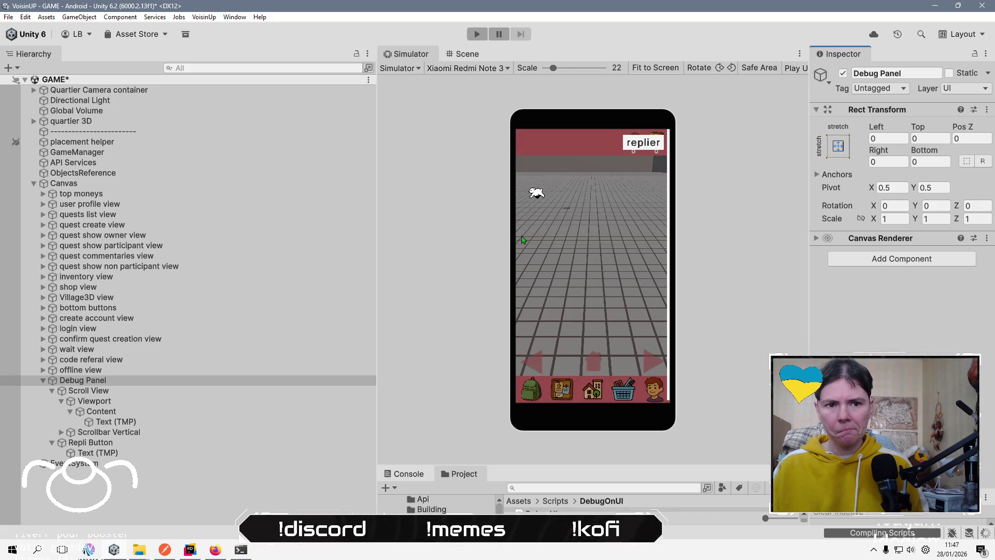
Switch from Unity to the OBS Studio streaming window.
{"action": "key", "text": "alt+Tab"}
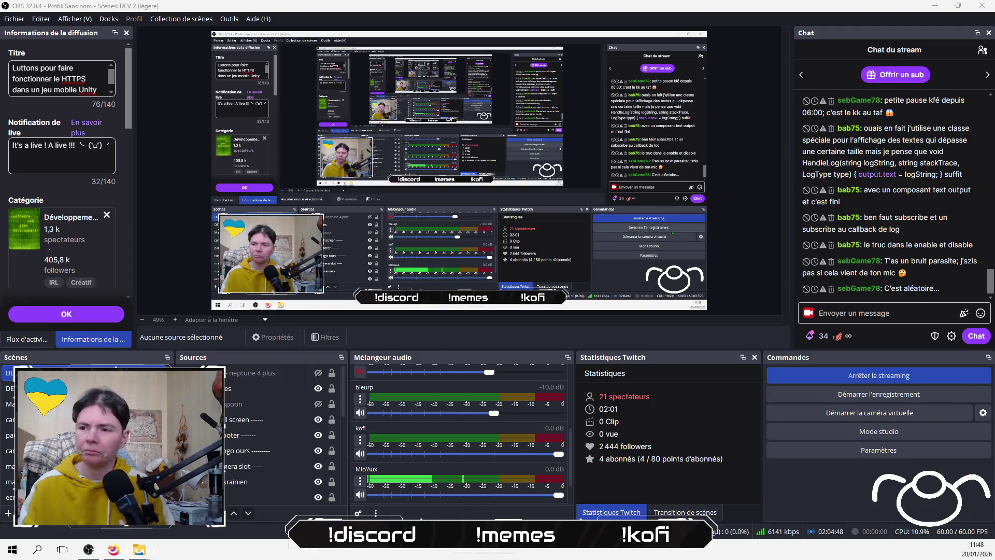
Back in Unity, enlarge the bottom panel, show the Console, and open the UserProfileUI.cs error in Rider.
{"action": "key", "text": "alt+Tab"}
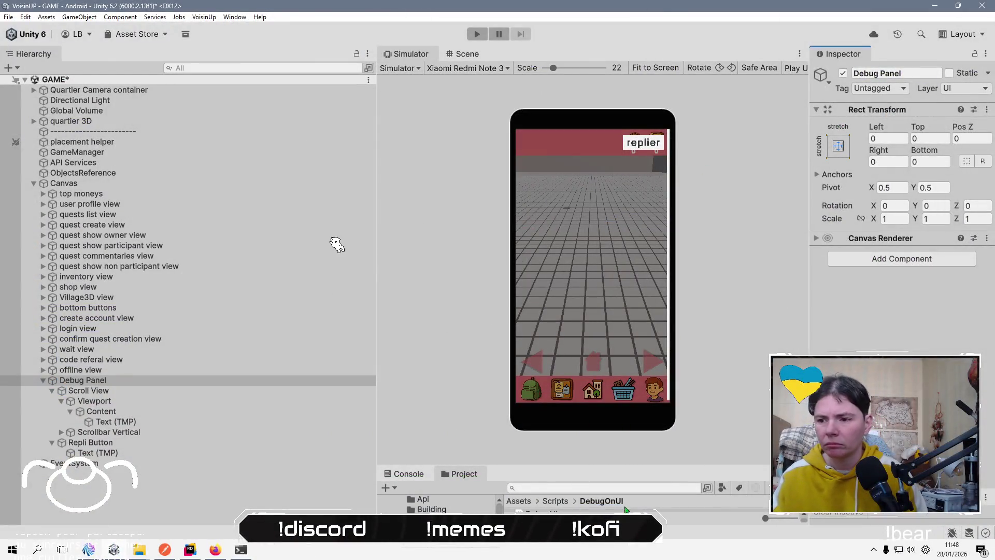
{"action": "left_click_drag", "start_coordinate": [614, 468], "coordinate": [612, 307]}
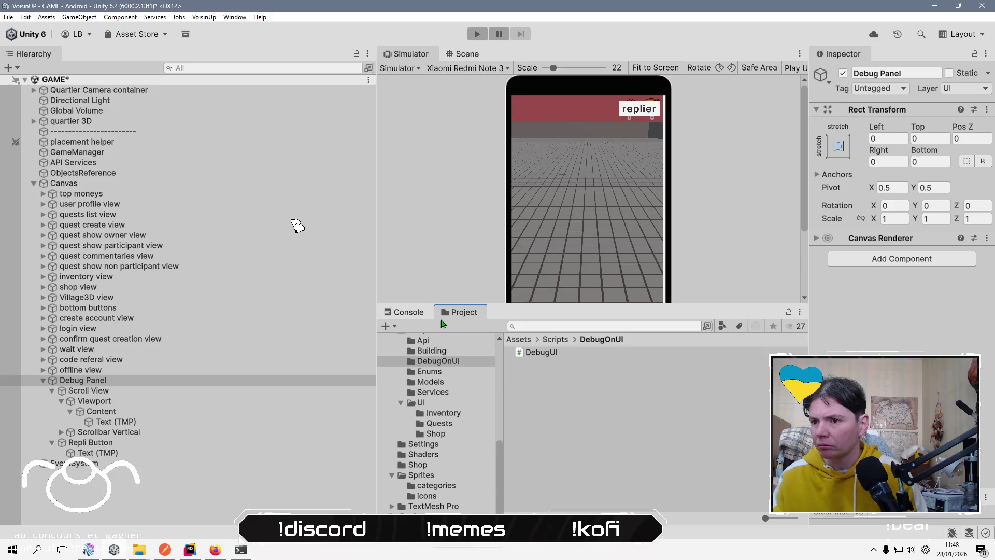
{"action": "key", "text": "ctrl+shift+c"}
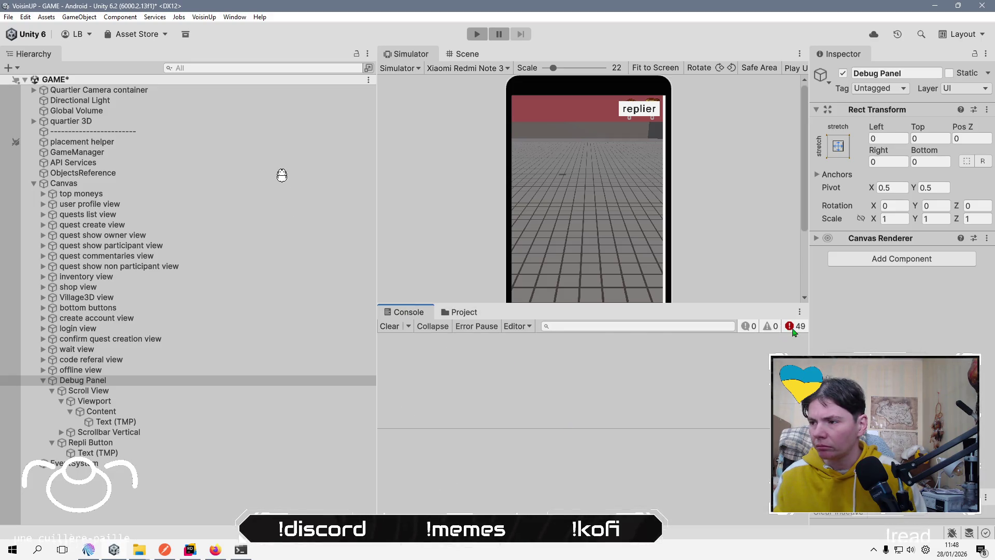
{"action": "left_click", "coordinate": [570, 366]}
{"action": "double_click", "coordinate": [570, 366]}
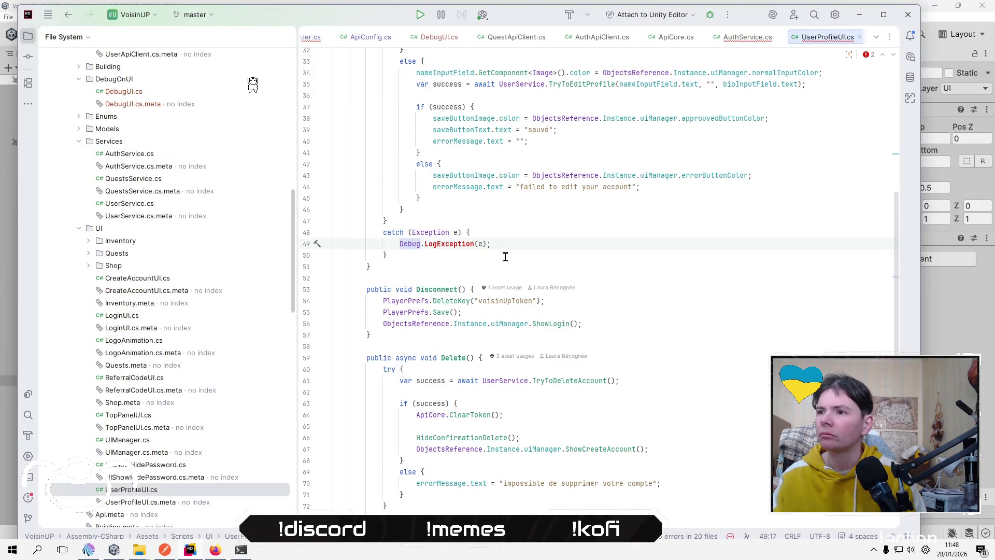
Find DebugUI.cs in the DebugOnUI folder of the File System tree and open it.
{"action": "mouse_move", "coordinate": [444, 242]}
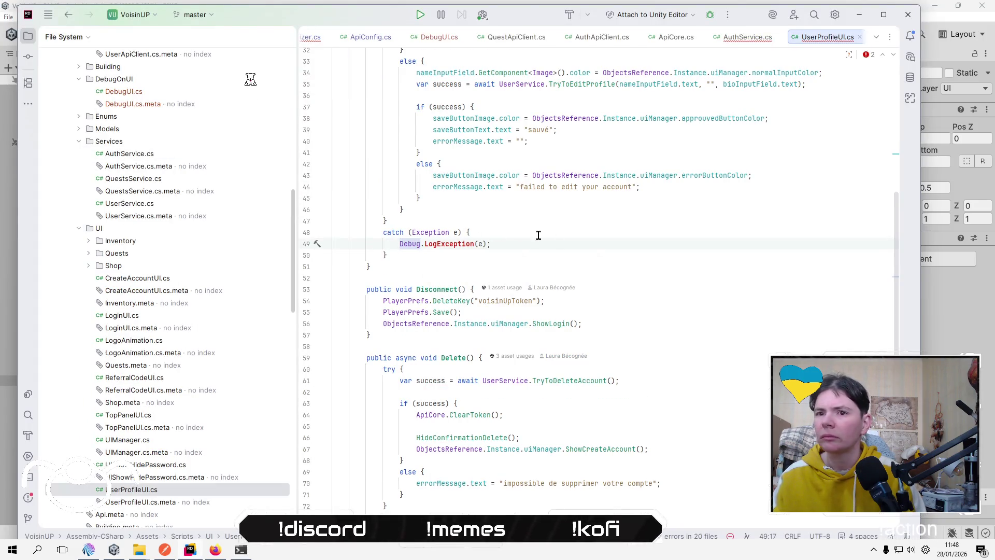
{"action": "scroll", "coordinate": [247, 311], "scroll_direction": "up", "scroll_amount": 5}
{"action": "scroll", "coordinate": [330, 41], "scroll_direction": "up", "scroll_amount": 3}
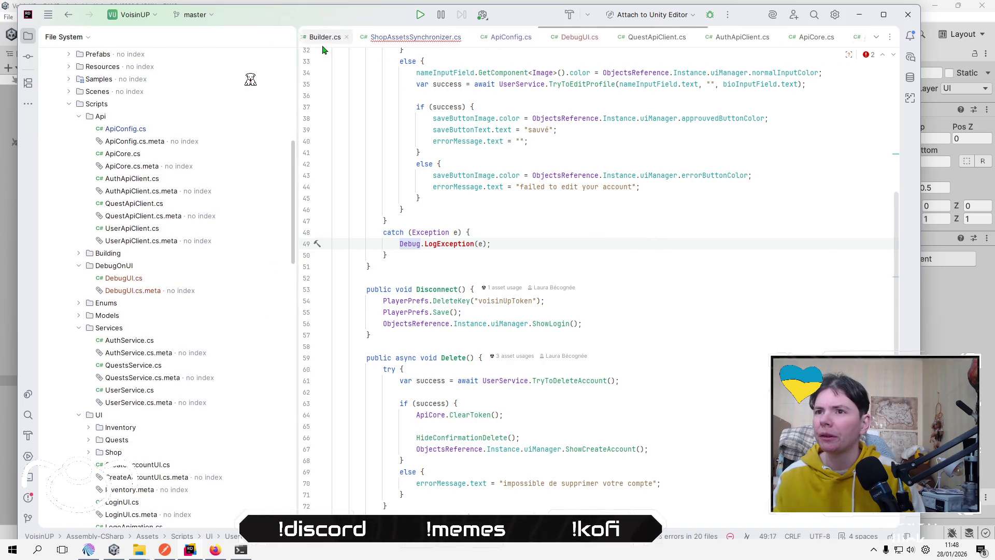
{"action": "scroll", "coordinate": [181, 264], "scroll_direction": "up", "scroll_amount": 9}
{"action": "scroll", "coordinate": [174, 267], "scroll_direction": "up", "scroll_amount": 1}
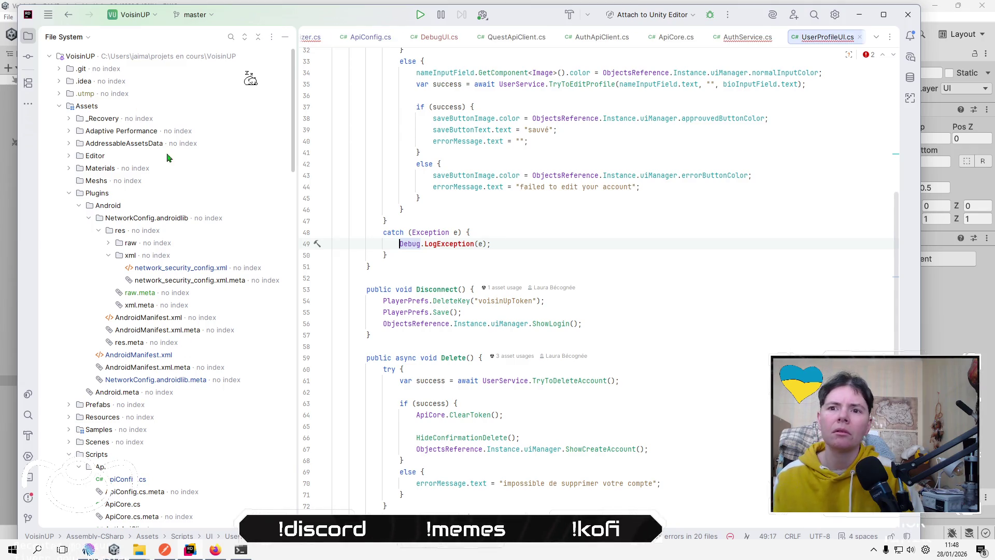
{"action": "scroll", "coordinate": [244, 269], "scroll_direction": "down", "scroll_amount": 7}
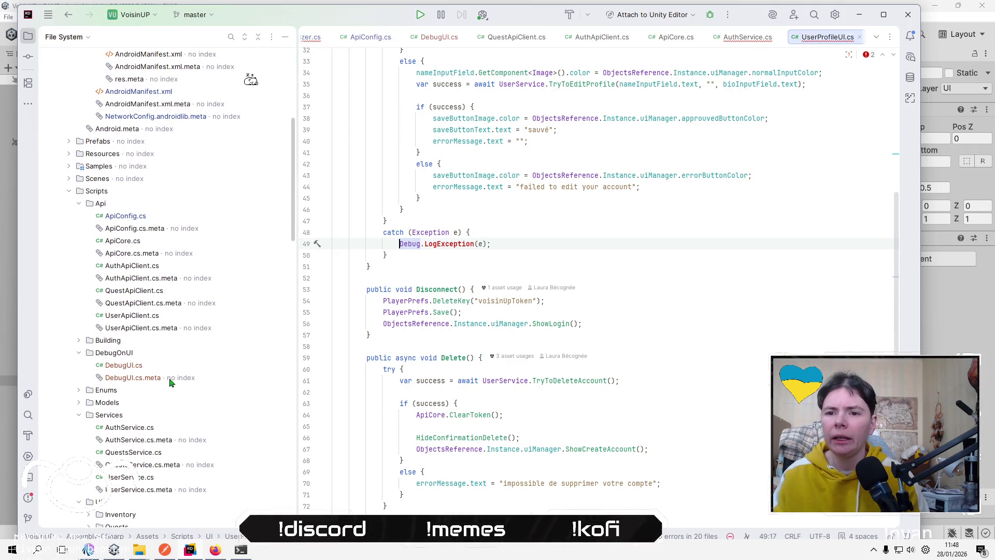
{"action": "left_click", "coordinate": [144, 367]}
{"action": "double_click", "coordinate": [144, 368]}
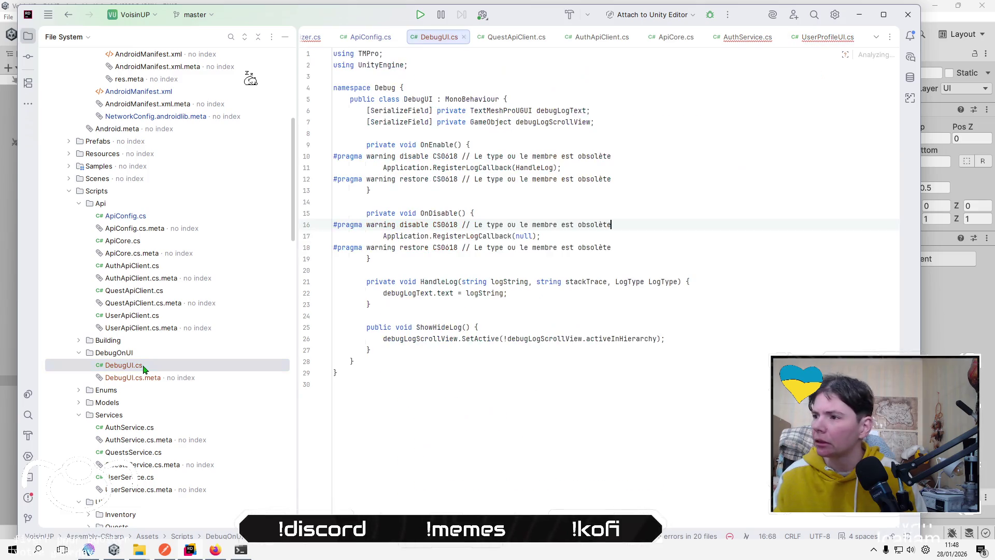
Rename DebugUI.cs's namespace from Debug to DebugOnUI and return to Unity to recompile.
{"action": "left_click", "coordinate": [396, 89]}
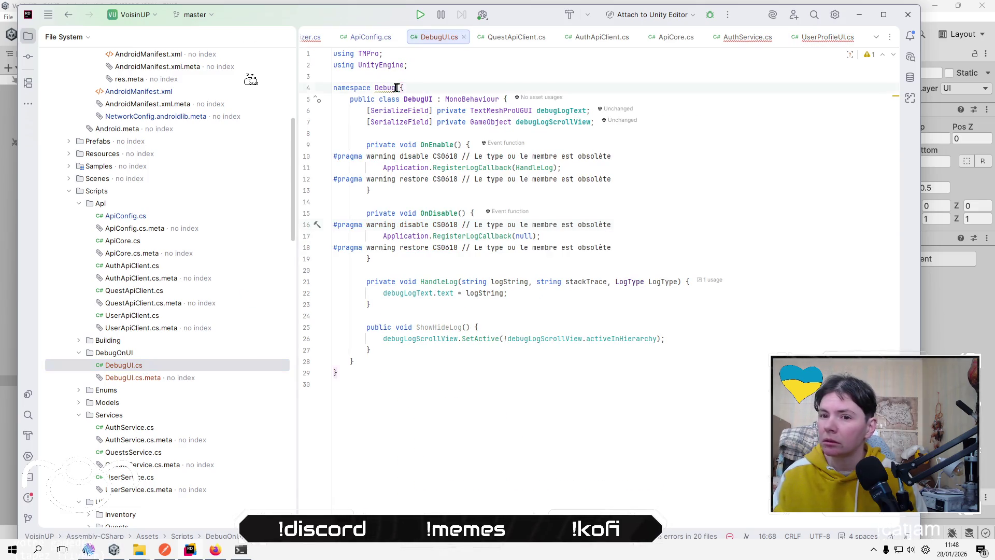
{"action": "type", "text": "OnUI"}
{"action": "key", "text": "Up"}
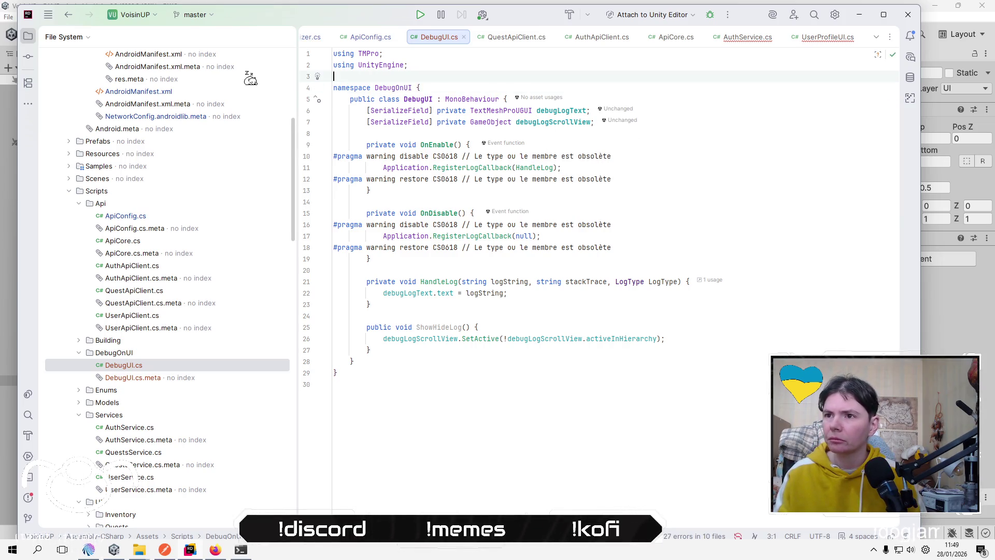
{"action": "left_click", "coordinate": [713, 200]}
{"action": "scroll", "coordinate": [364, 43], "scroll_direction": "up", "scroll_amount": 5}
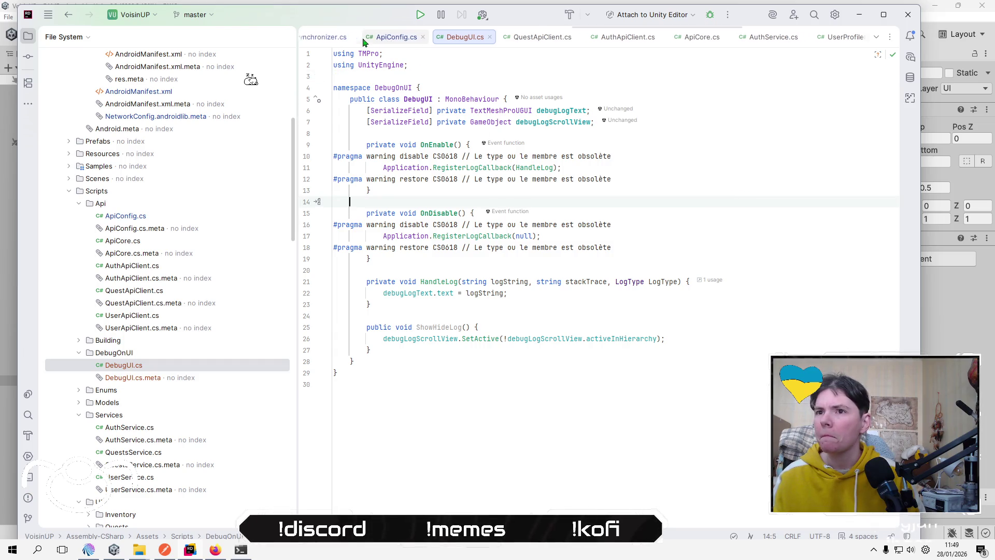
{"action": "scroll", "coordinate": [363, 44], "scroll_direction": "up", "scroll_amount": 5}
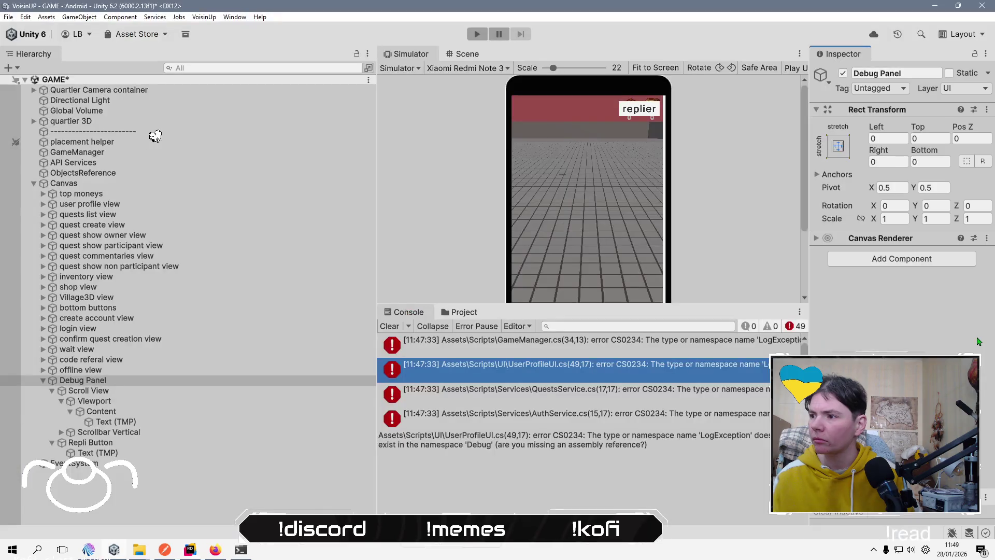
{"action": "left_click", "coordinate": [978, 341]}
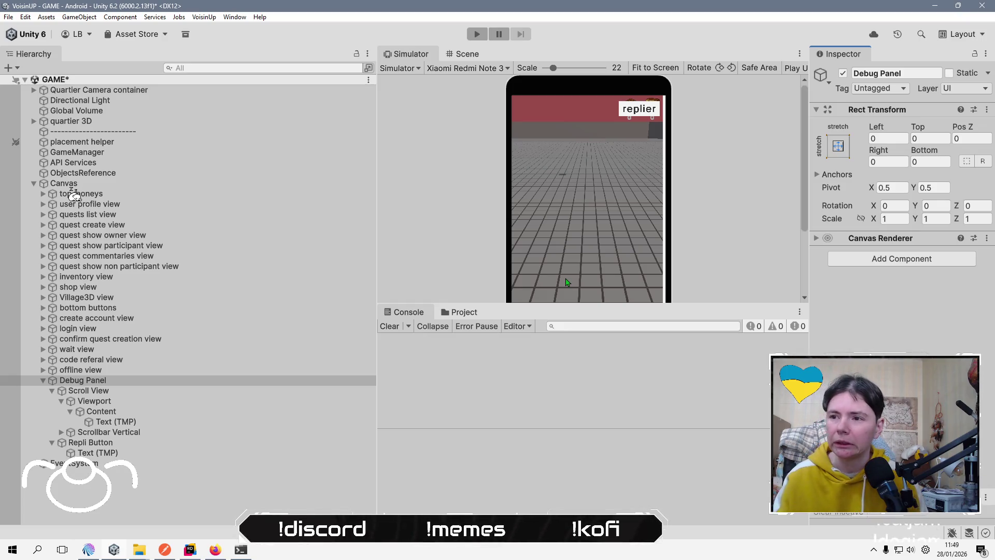
Add the Debug UI script component to Debug Panel.
{"action": "left_click", "coordinate": [477, 401]}
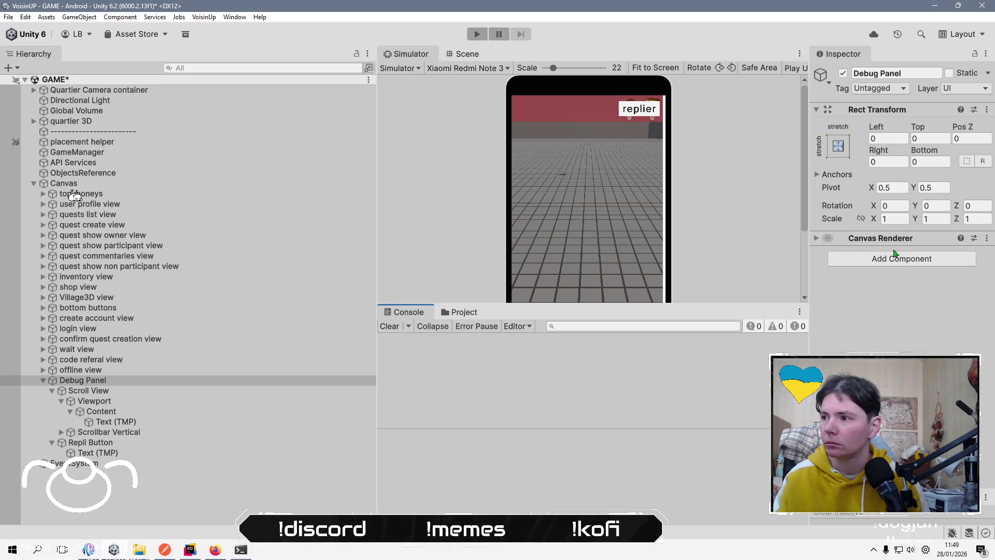
{"action": "left_click", "coordinate": [881, 262]}
{"action": "type", "text": "debug"}
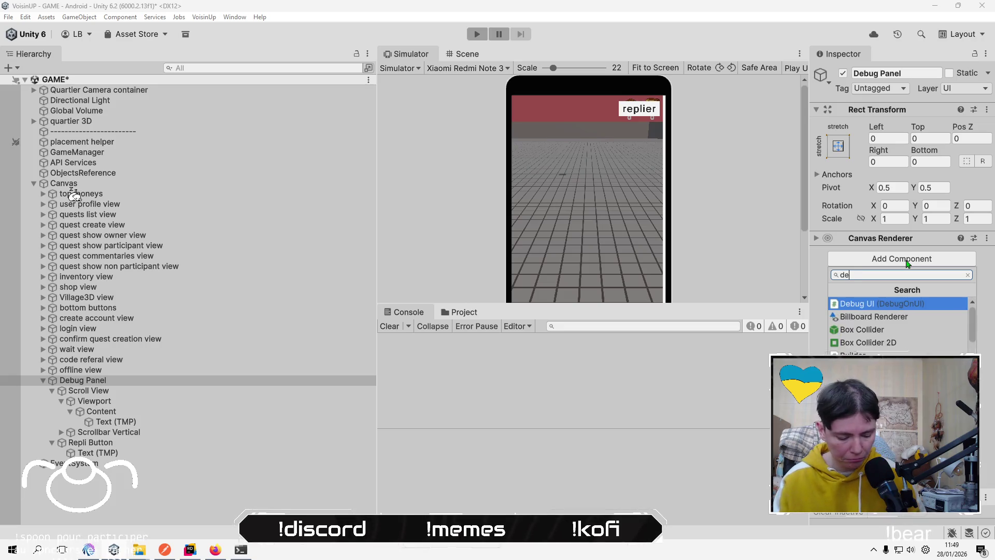
{"action": "left_click", "coordinate": [892, 305]}
Assign Text (TMP) and Scroll View to Debug UI's fields, save the scene, and enlarge the Simulator.
{"action": "mouse_move", "coordinate": [116, 421]}
{"action": "left_mouse_down"}
{"action": "mouse_move", "coordinate": [888, 319]}
{"action": "mouse_move", "coordinate": [933, 280]}
{"action": "left_mouse_up"}
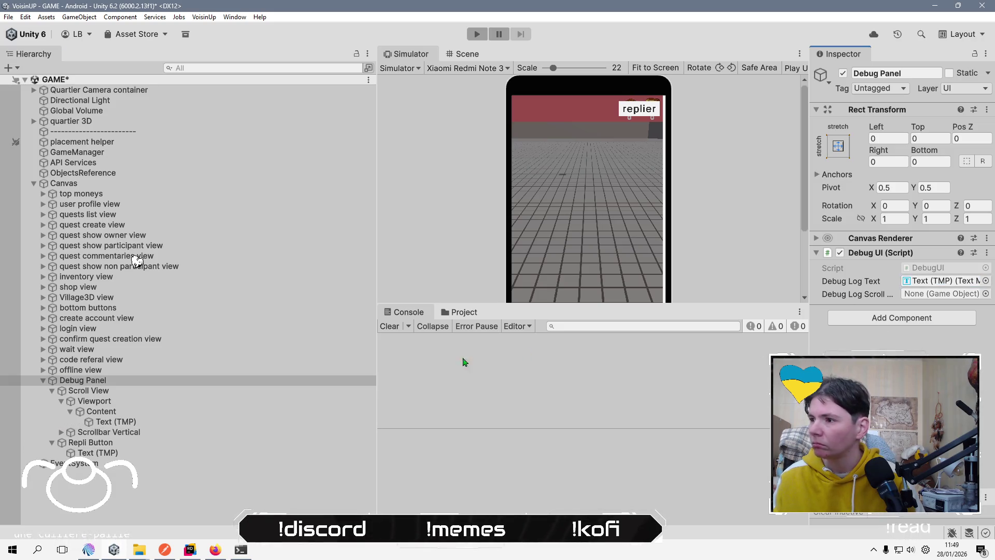
{"action": "left_click", "coordinate": [137, 391]}
{"action": "mouse_move", "coordinate": [137, 392]}
{"action": "left_mouse_down"}
{"action": "mouse_move", "coordinate": [881, 233]}
{"action": "mouse_move", "coordinate": [933, 294]}
{"action": "left_mouse_up"}
{"action": "key", "text": "ctrl+s"}
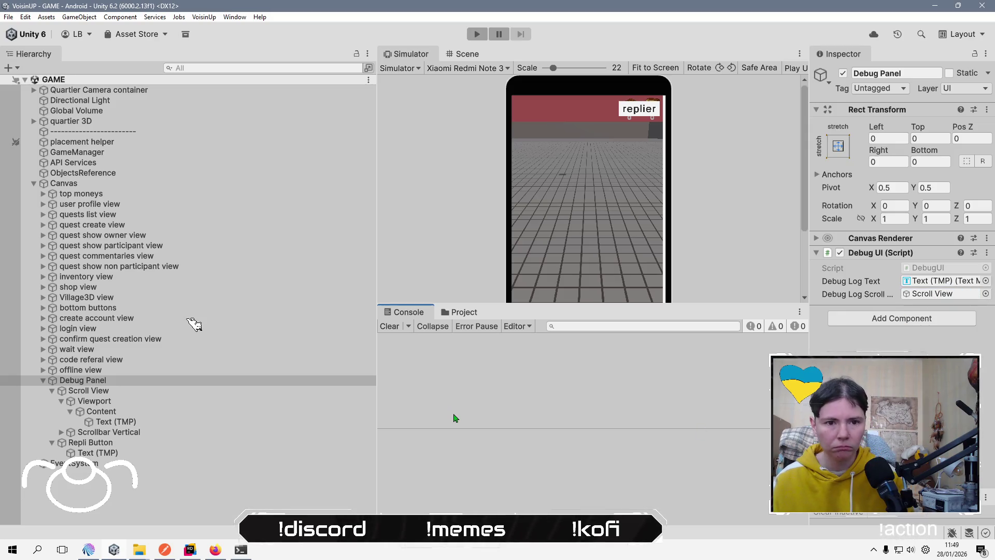
{"action": "left_click_drag", "start_coordinate": [533, 304], "coordinate": [533, 400]}
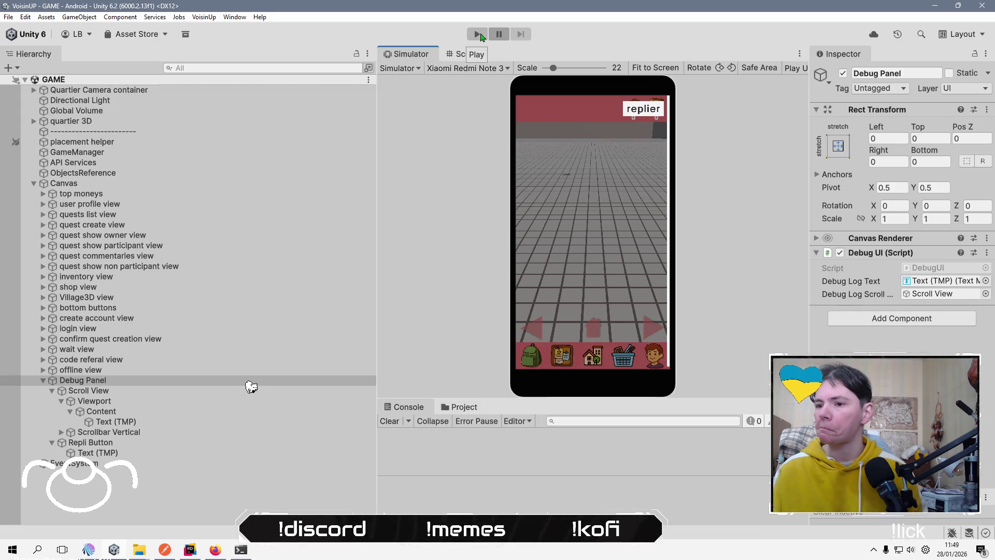
{"action": "left_click", "coordinate": [104, 442]}
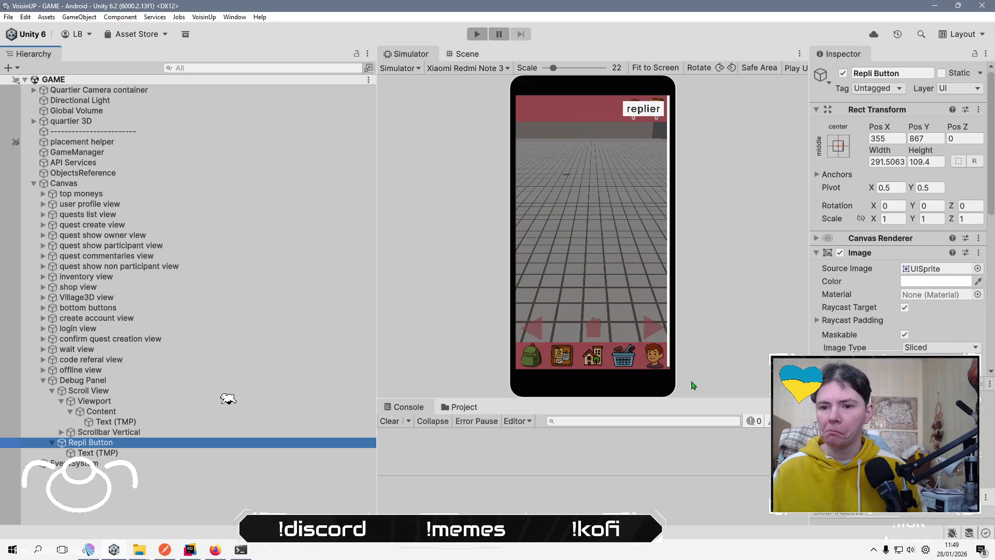
Add an On Click entry on Repli Button targeting Debug Panel's DebugUI.ShowHideLog.
{"action": "scroll", "coordinate": [941, 297], "scroll_direction": "down", "scroll_amount": 3}
{"action": "scroll", "coordinate": [941, 297], "scroll_direction": "down", "scroll_amount": 3}
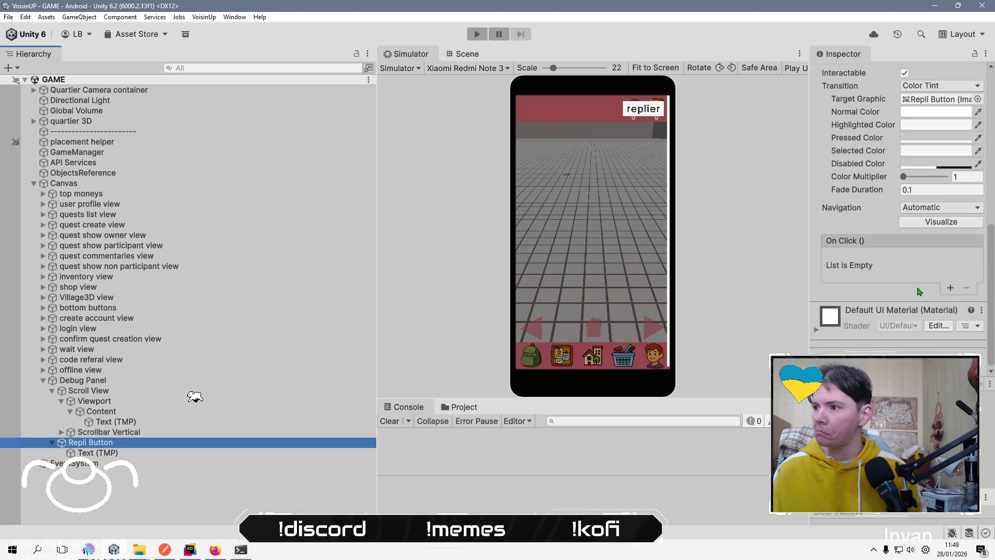
{"action": "left_click", "coordinate": [950, 289]}
{"action": "mouse_move", "coordinate": [187, 370]}
{"action": "left_mouse_down"}
{"action": "mouse_move", "coordinate": [186, 450]}
{"action": "mouse_move", "coordinate": [191, 388]}
{"action": "mouse_move", "coordinate": [901, 233]}
{"action": "mouse_move", "coordinate": [866, 336]}
{"action": "left_mouse_up"}
{"action": "scroll", "coordinate": [901, 233], "scroll_direction": "down", "scroll_amount": 5}
Save the scene, clear the selection, and start the game in play mode.
{"action": "key", "text": "ctrl+s"}
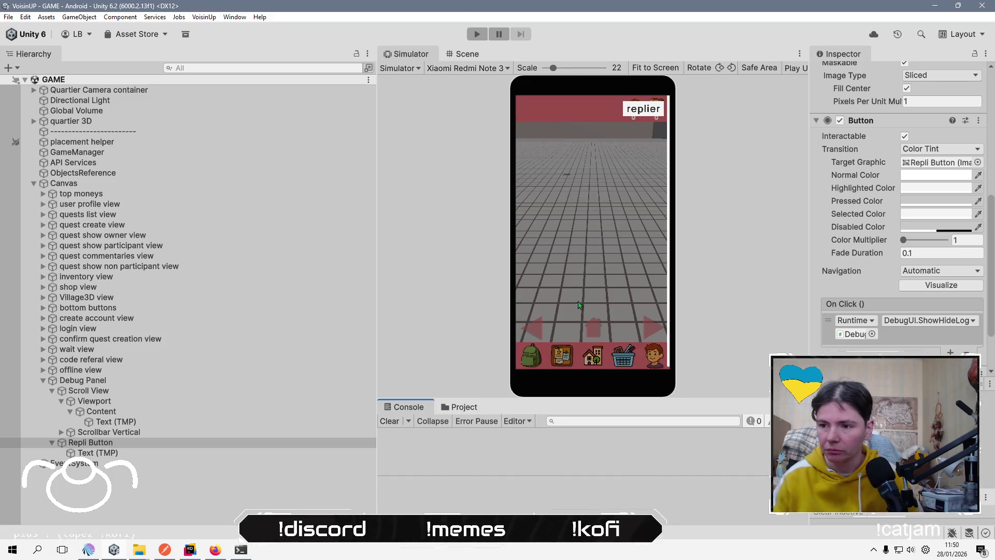
{"action": "left_click", "coordinate": [215, 520]}
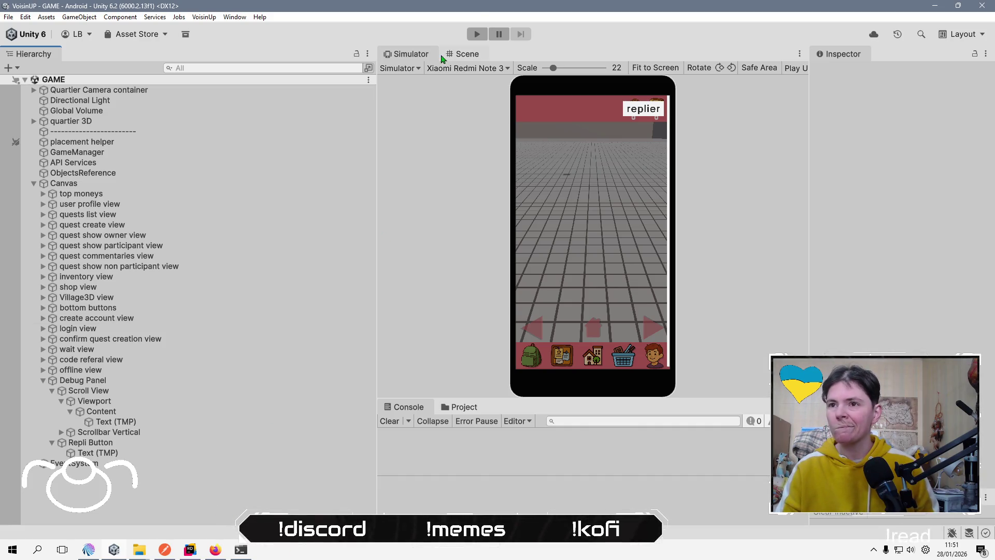
{"action": "left_click", "coordinate": [477, 34]}
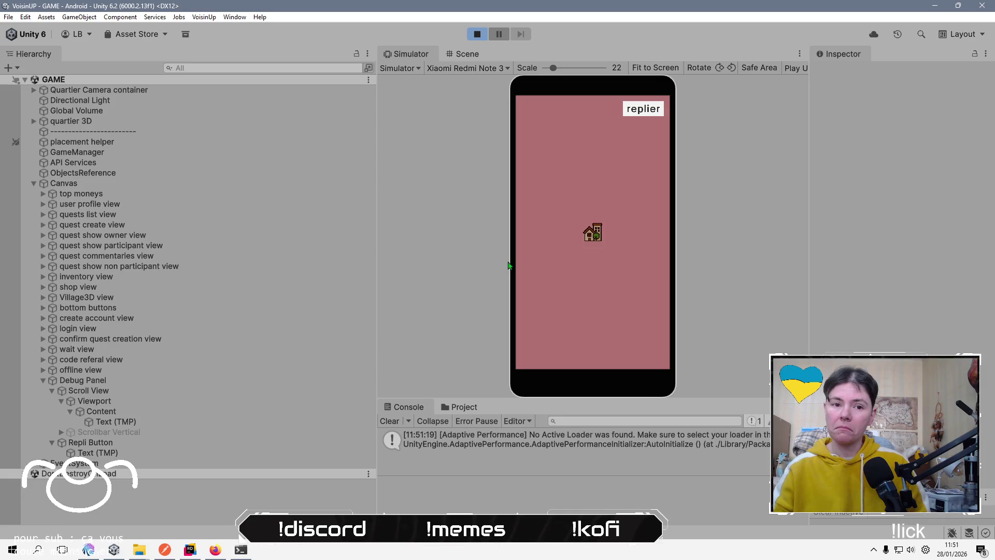
{"action": "left_click", "coordinate": [656, 111]}
{"action": "left_click", "coordinate": [654, 111]}
{"action": "left_click", "coordinate": [647, 111]}
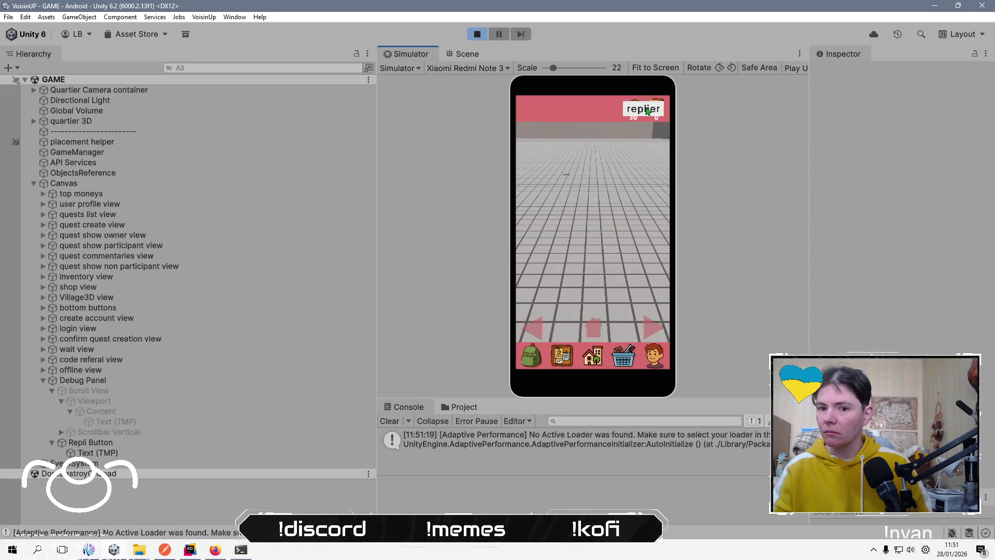
{"action": "left_click", "coordinate": [645, 111]}
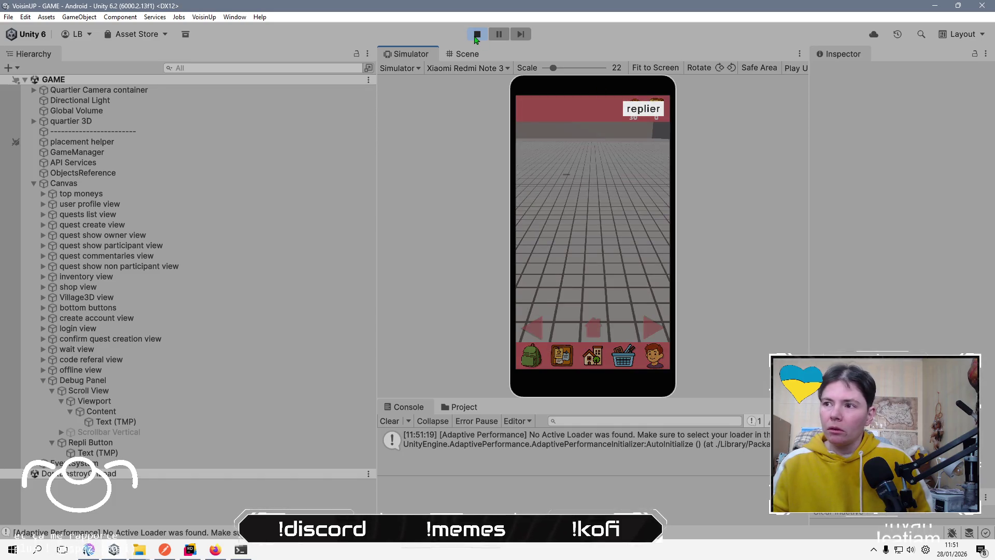
{"action": "left_click", "coordinate": [476, 37]}
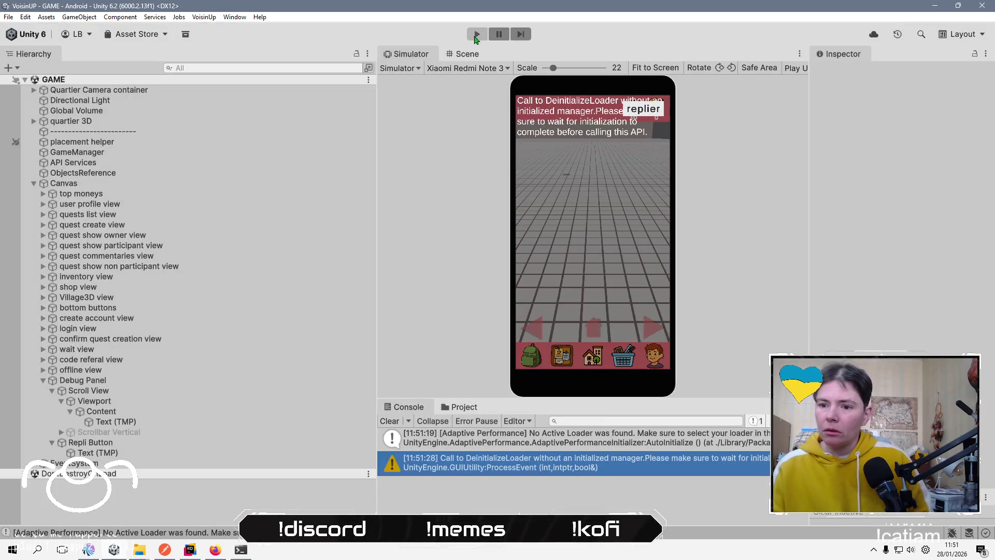
{"action": "left_click", "coordinate": [389, 421]}
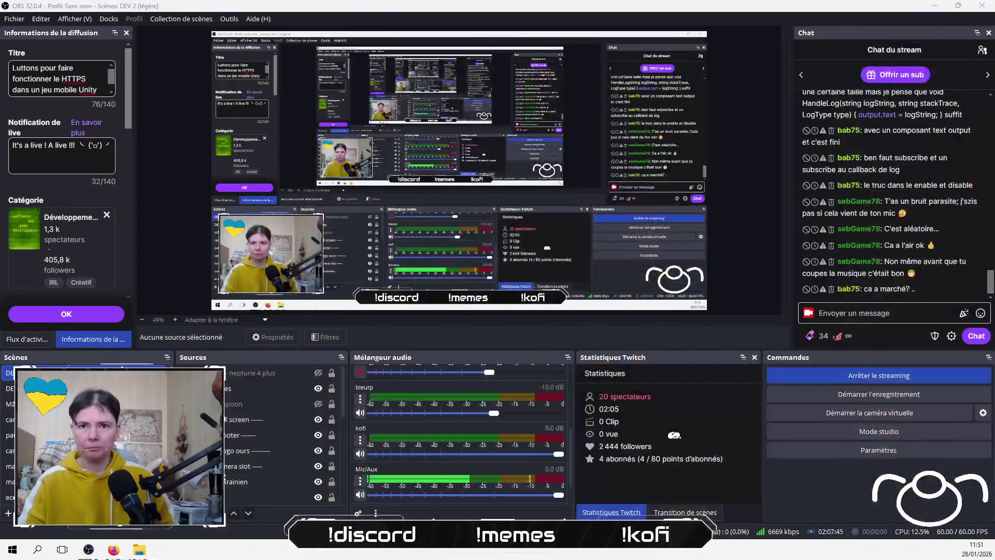
Build the Android app from Build Profiles, overwriting the existing build.apk.
{"action": "left_click", "coordinate": [9, 17]}
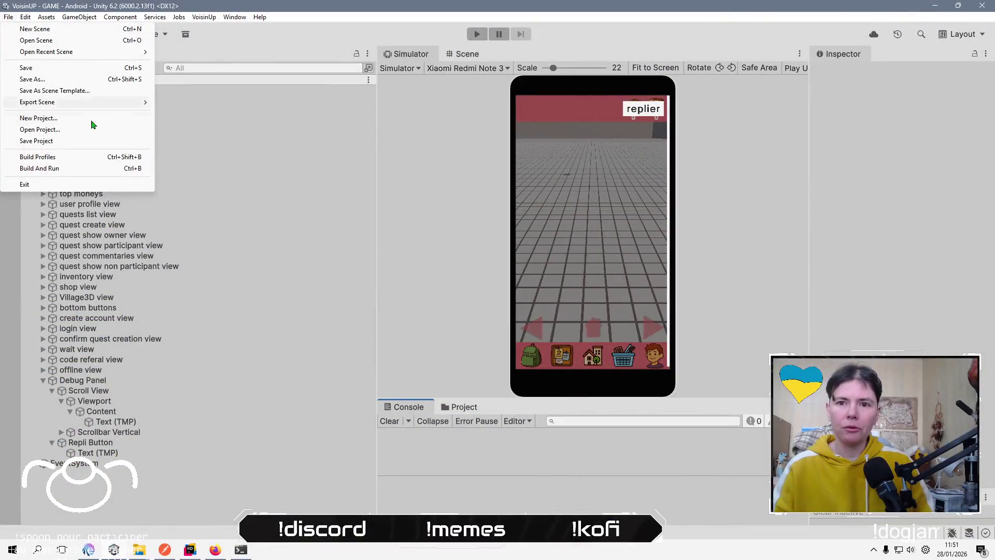
{"action": "left_click", "coordinate": [106, 156]}
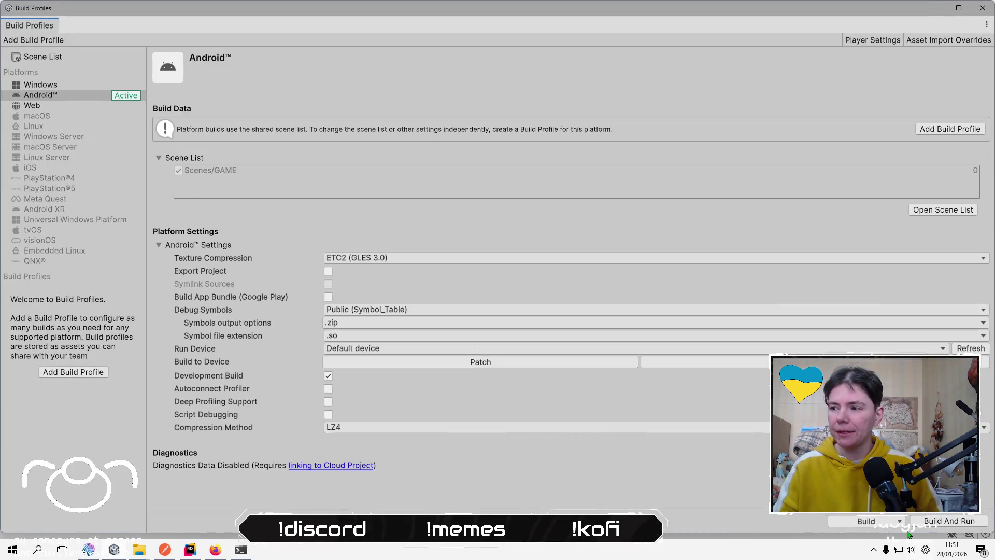
{"action": "left_click", "coordinate": [835, 520]}
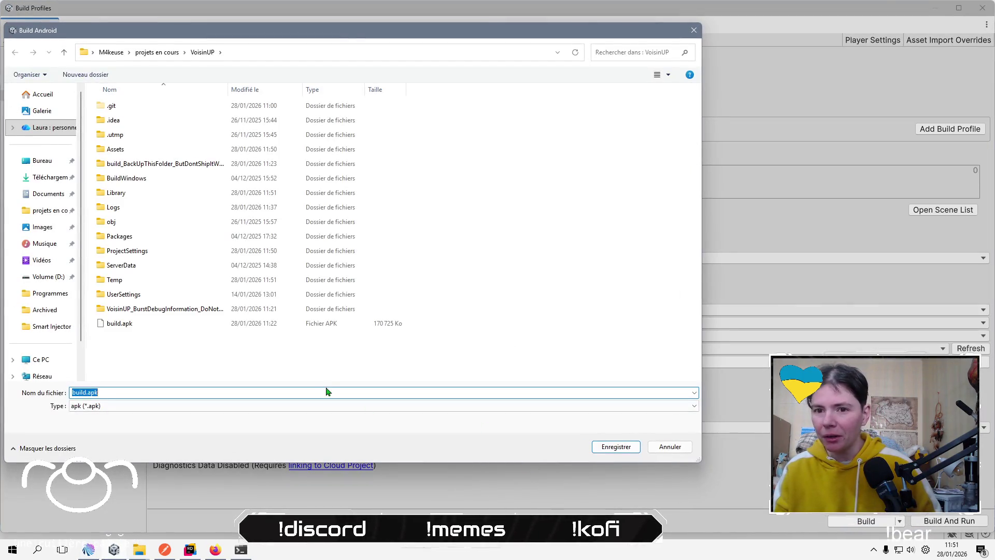
{"action": "left_click", "coordinate": [598, 449]}
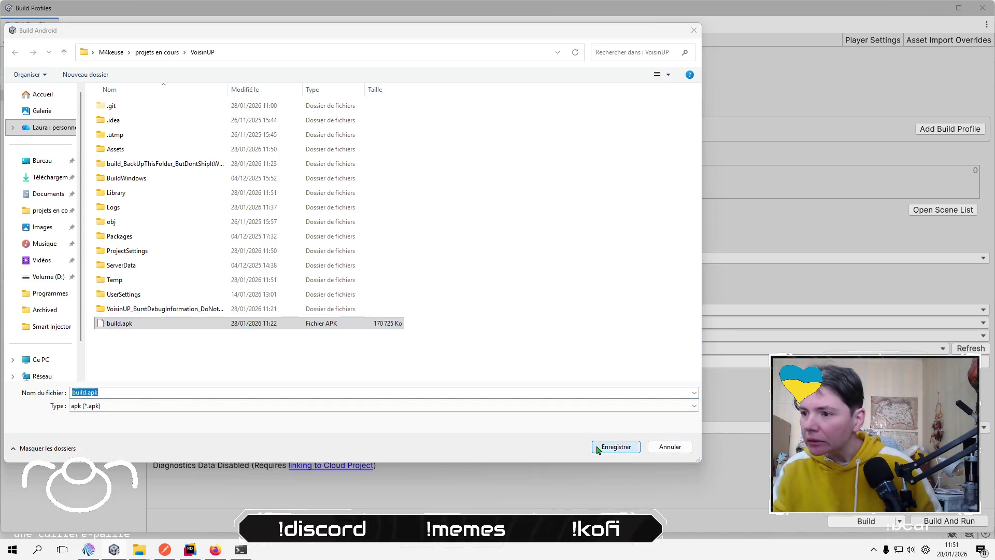
{"action": "left_click", "coordinate": [526, 276]}
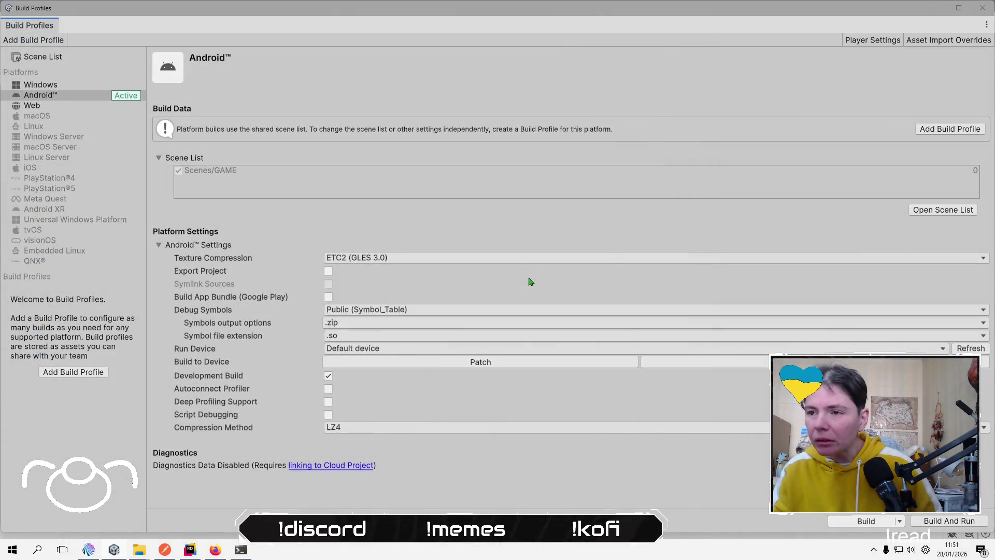
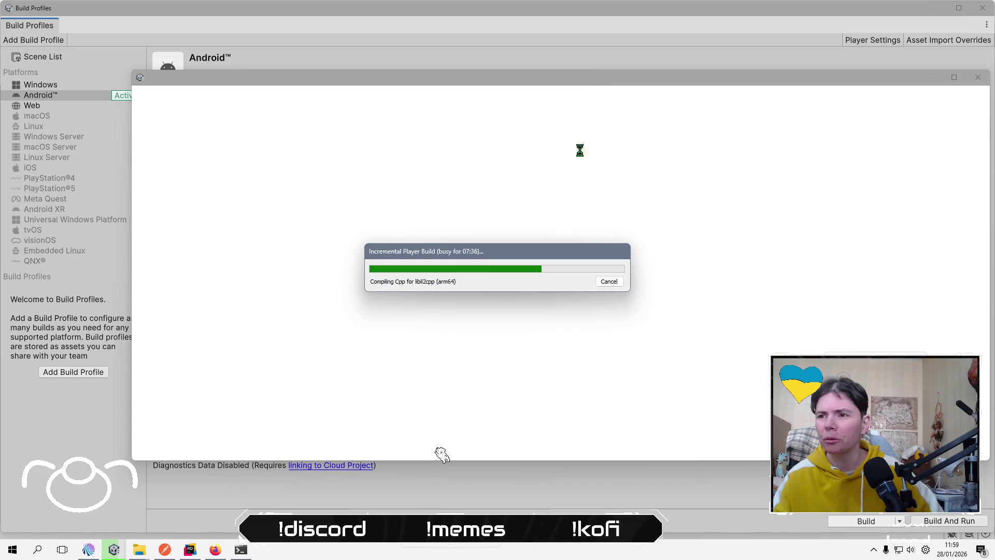
Move the Incremental Player Build progress window up and left while libil2cpp compiles.
{"action": "left_click_drag", "start_coordinate": [496, 255], "coordinate": [441, 224]}
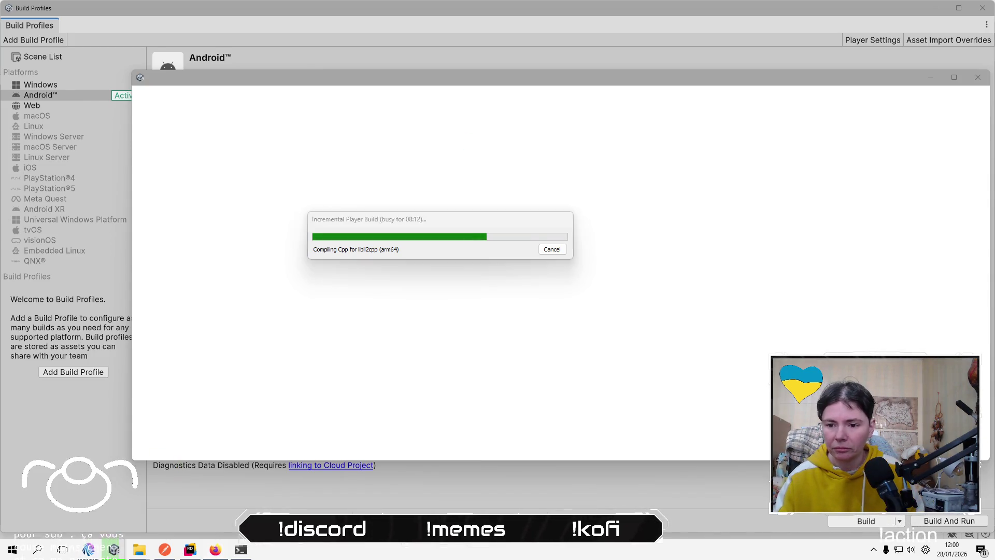
{"action": "left_click", "coordinate": [215, 548]}
Go to the Duolingo site from Firefox's address bar using 'duolingo.com'.
{"action": "left_click", "coordinate": [373, 31]}
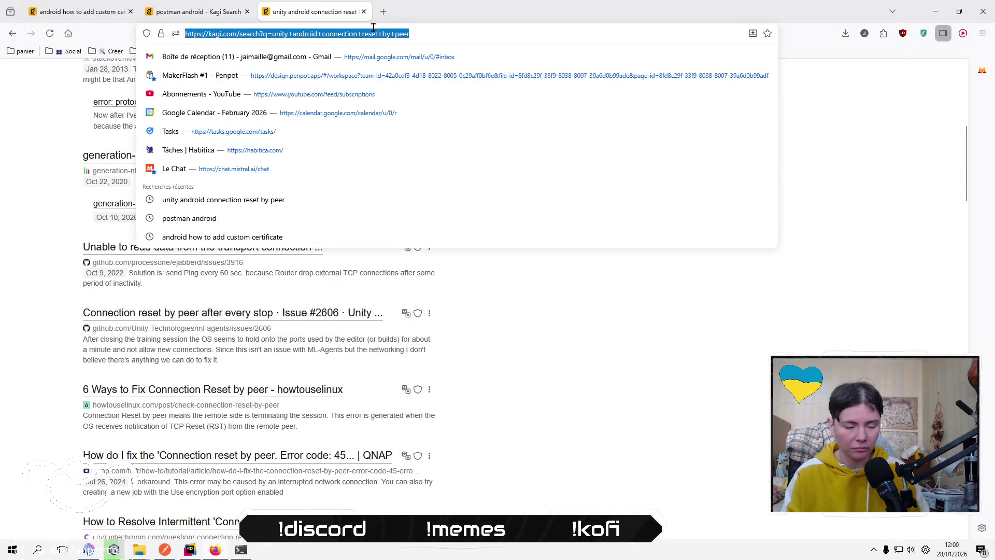
{"action": "type", "text": "duolingo.com/"}
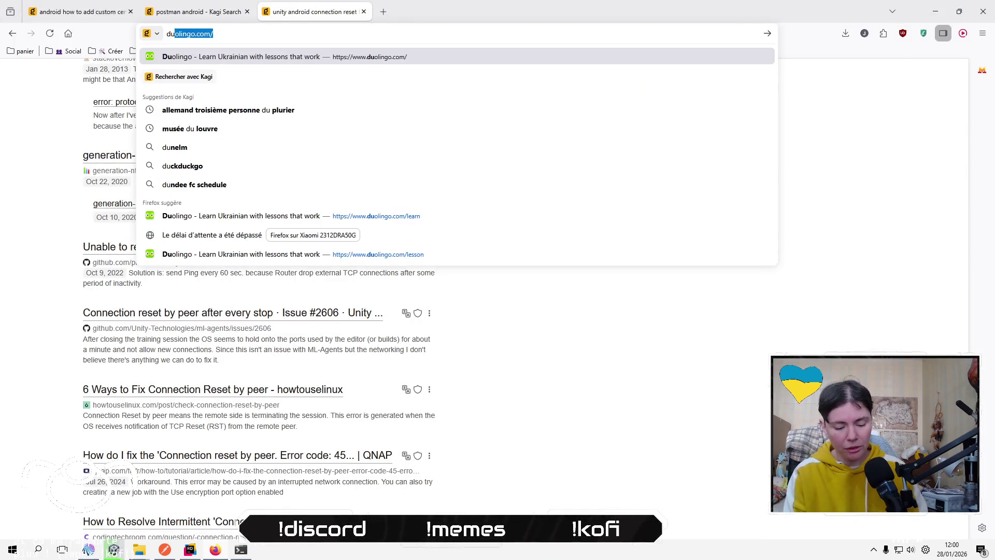
{"action": "key", "text": "Return"}
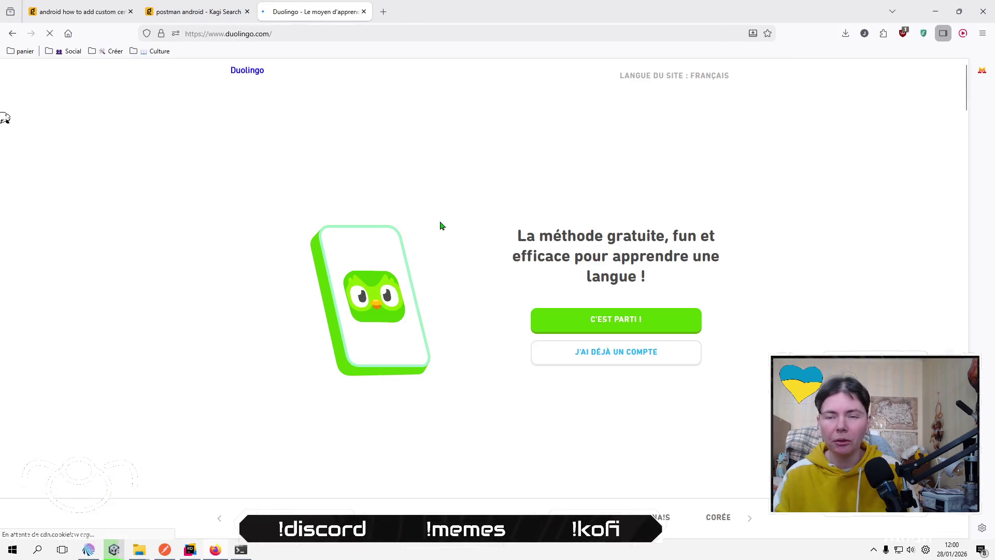
Log in to the existing account with the first Google account and decline the Streak Freeze refill.
{"action": "left_click", "coordinate": [623, 358]}
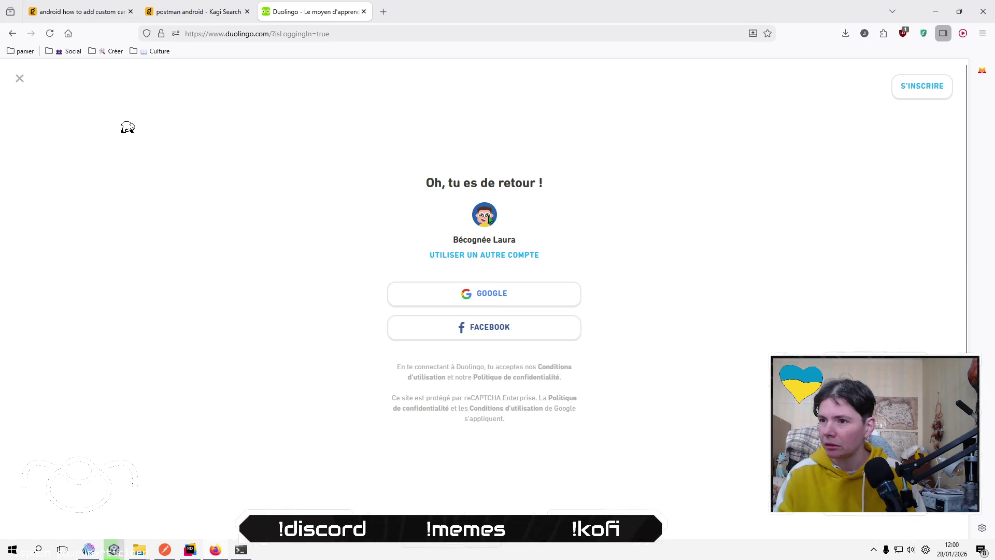
{"action": "left_click", "coordinate": [496, 293]}
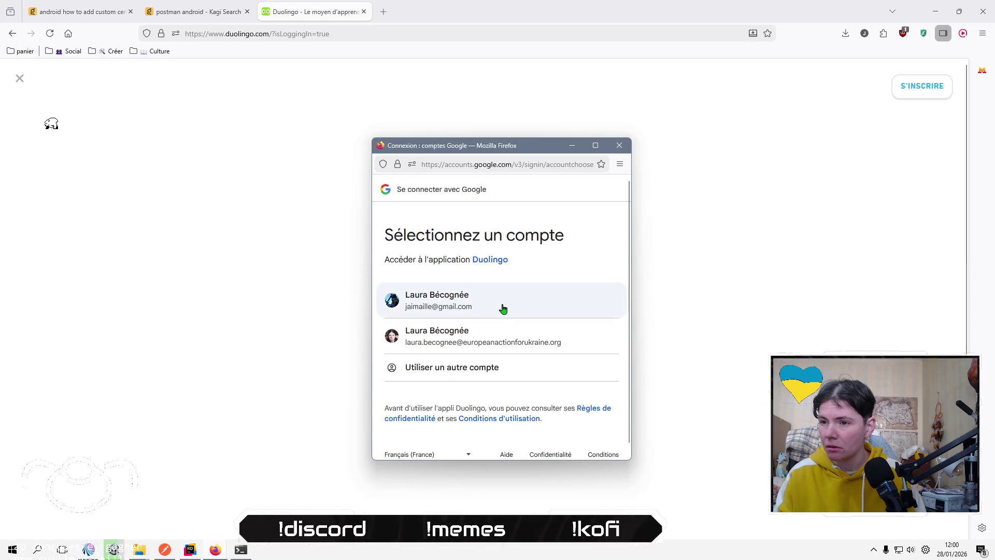
{"action": "left_click", "coordinate": [503, 309]}
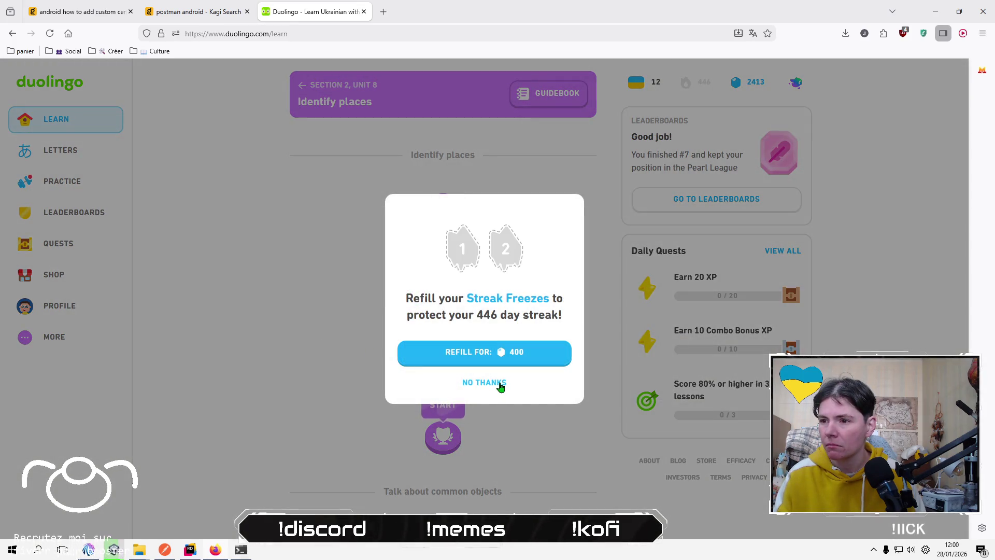
{"action": "left_click", "coordinate": [498, 383]}
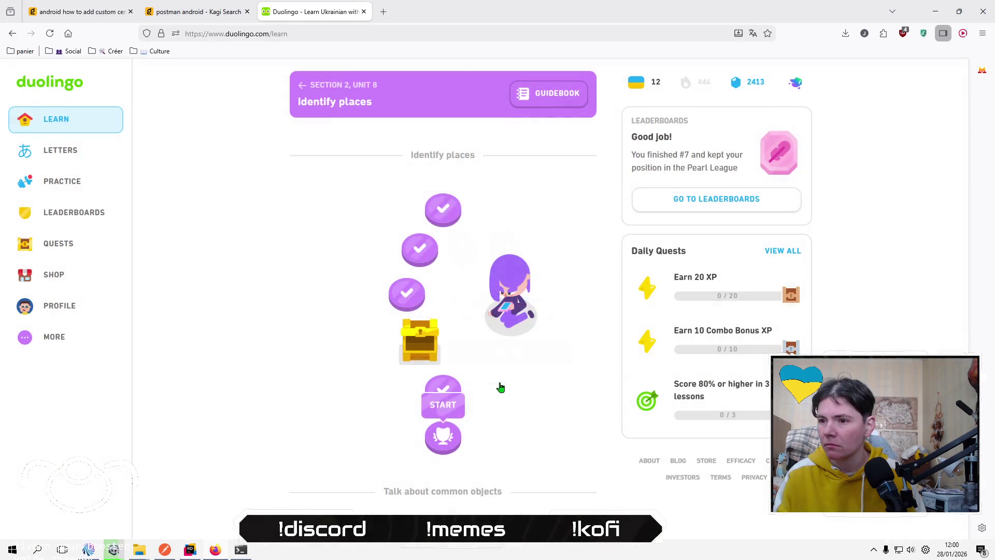
Start the Unit 8 review and translate 'He is a tourist. He is looking for a hotel.'.
{"action": "left_click", "coordinate": [443, 444]}
{"action": "left_click", "coordinate": [461, 509]}
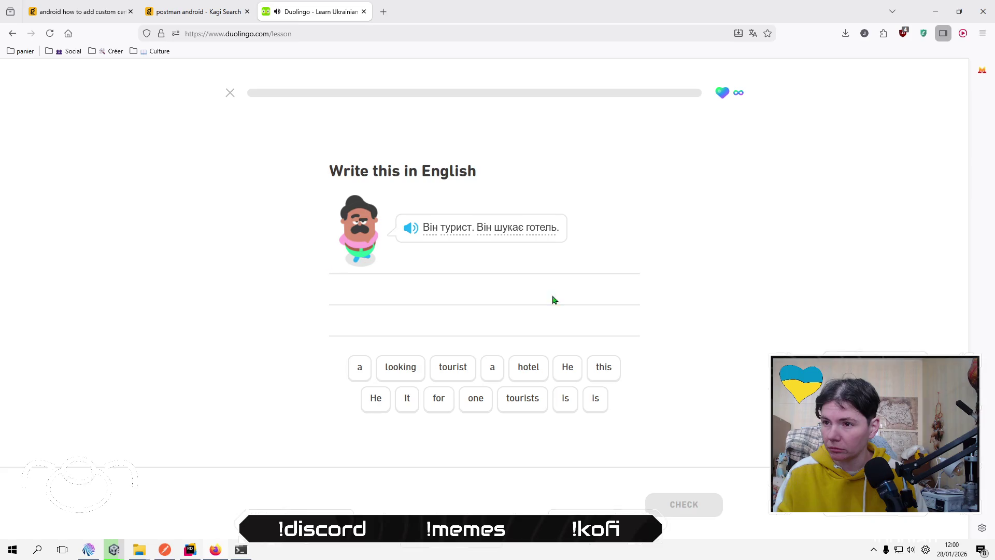
{"action": "left_click", "coordinate": [569, 369]}
{"action": "left_click", "coordinate": [564, 399]}
{"action": "left_click", "coordinate": [493, 374]}
{"action": "left_click", "coordinate": [446, 365]}
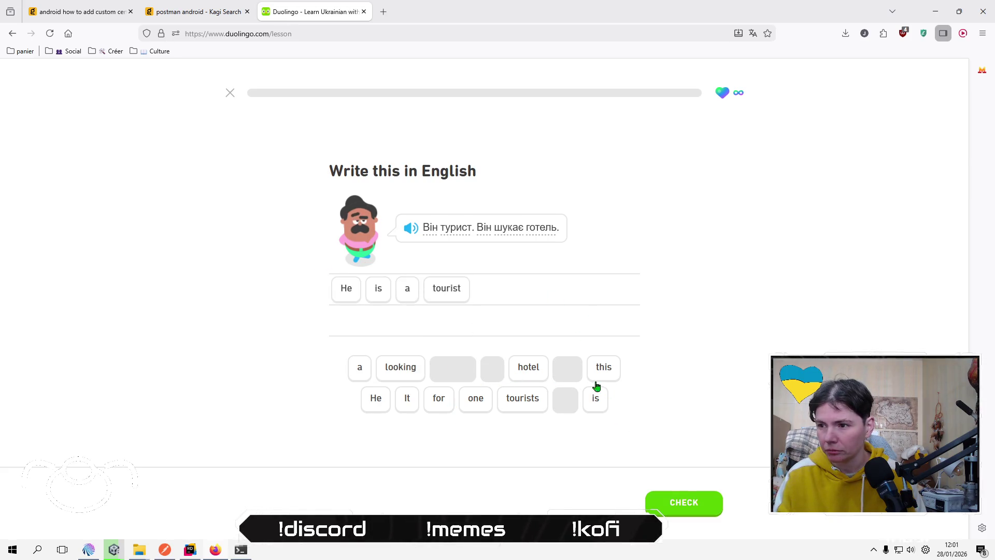
{"action": "left_click", "coordinate": [377, 404]}
{"action": "left_click", "coordinate": [596, 400]}
{"action": "left_click", "coordinate": [385, 368]}
{"action": "left_click", "coordinate": [437, 398]}
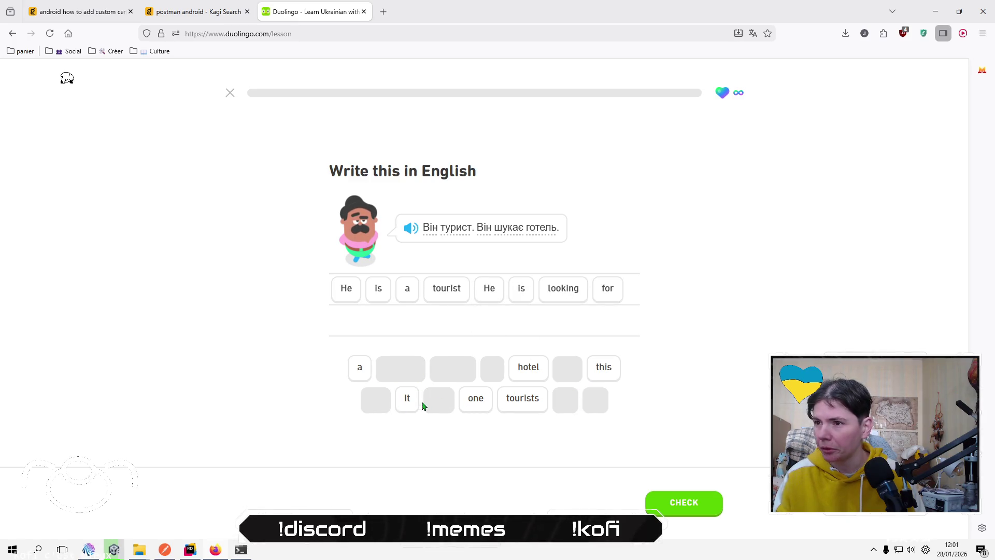
{"action": "left_click", "coordinate": [355, 369]}
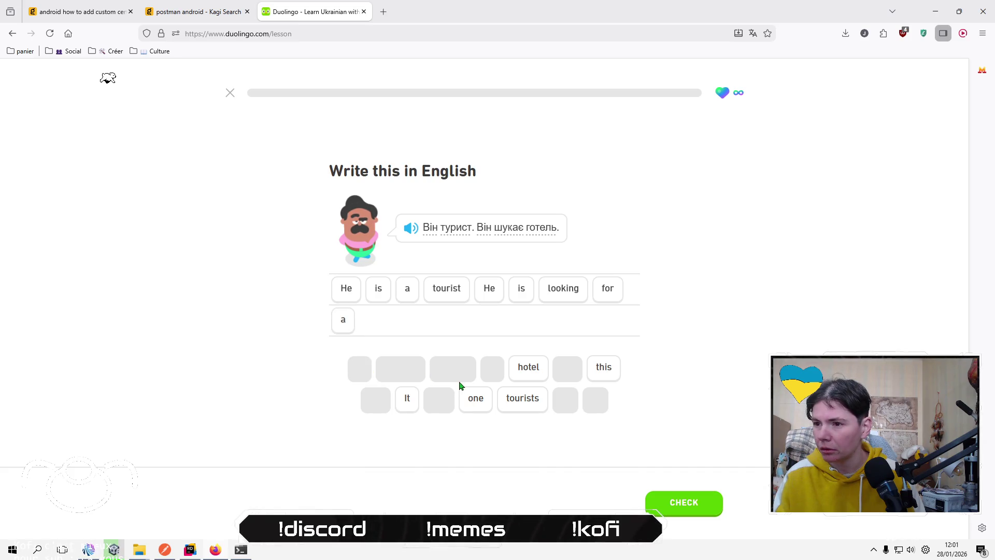
{"action": "left_click", "coordinate": [342, 323]}
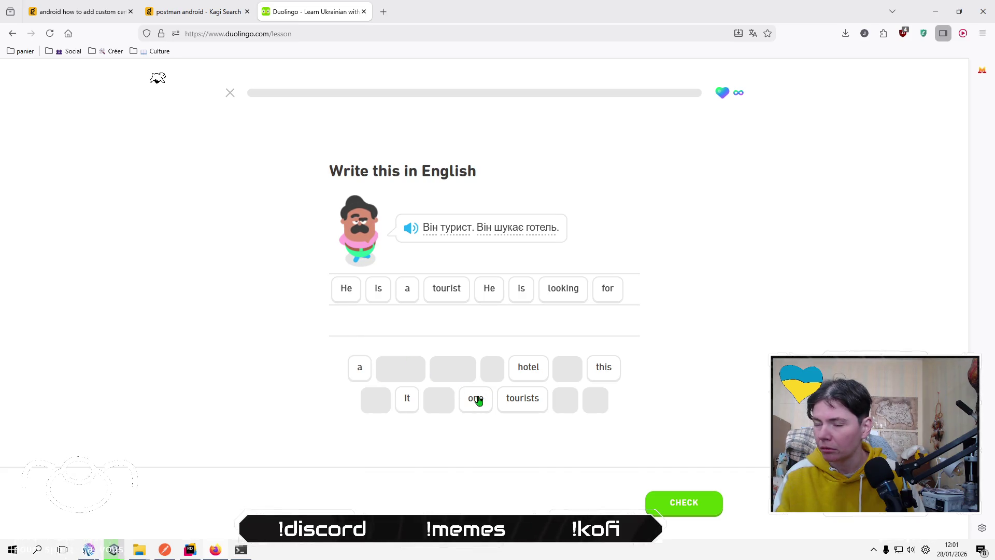
{"action": "left_click", "coordinate": [359, 368]}
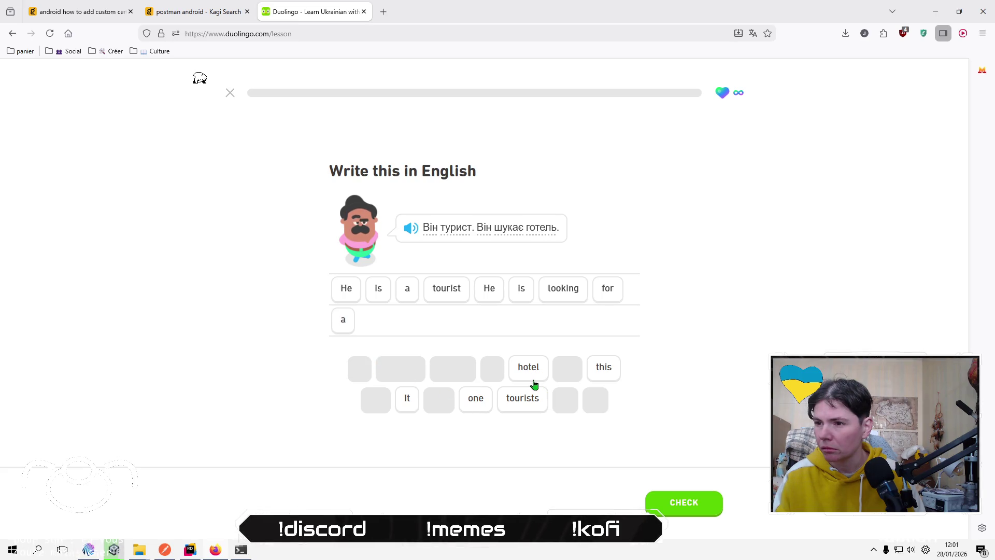
{"action": "left_click", "coordinate": [528, 378]}
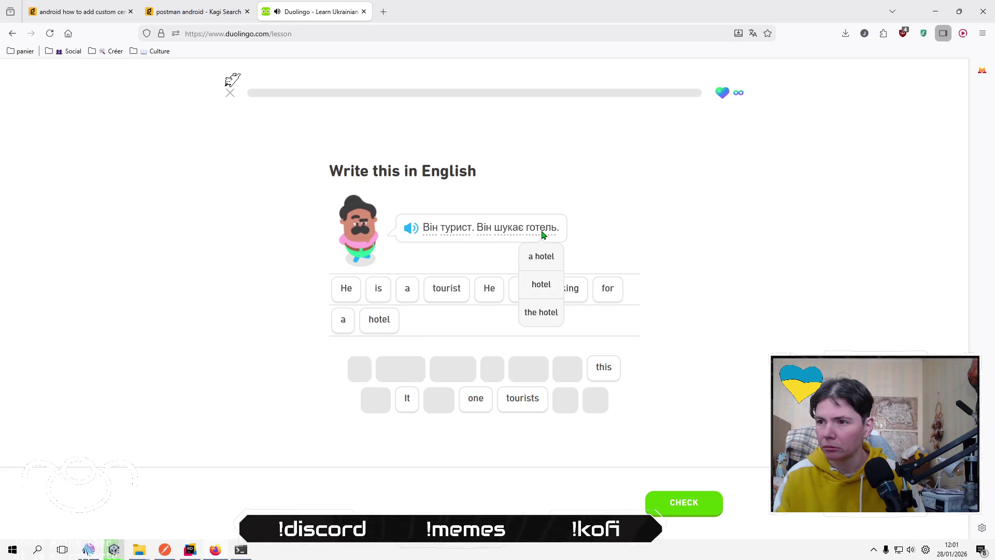
{"action": "left_click", "coordinate": [684, 498]}
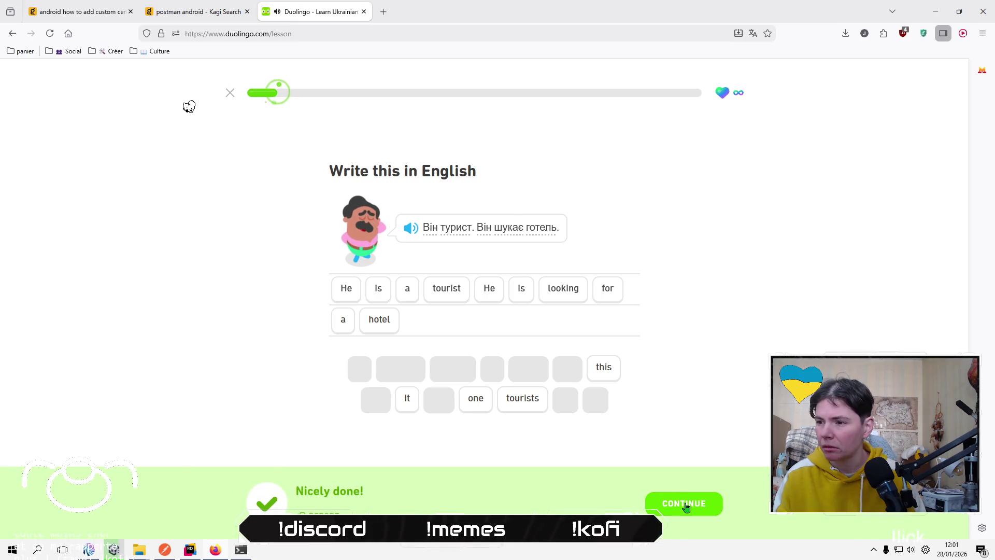
{"action": "left_click", "coordinate": [677, 504]}
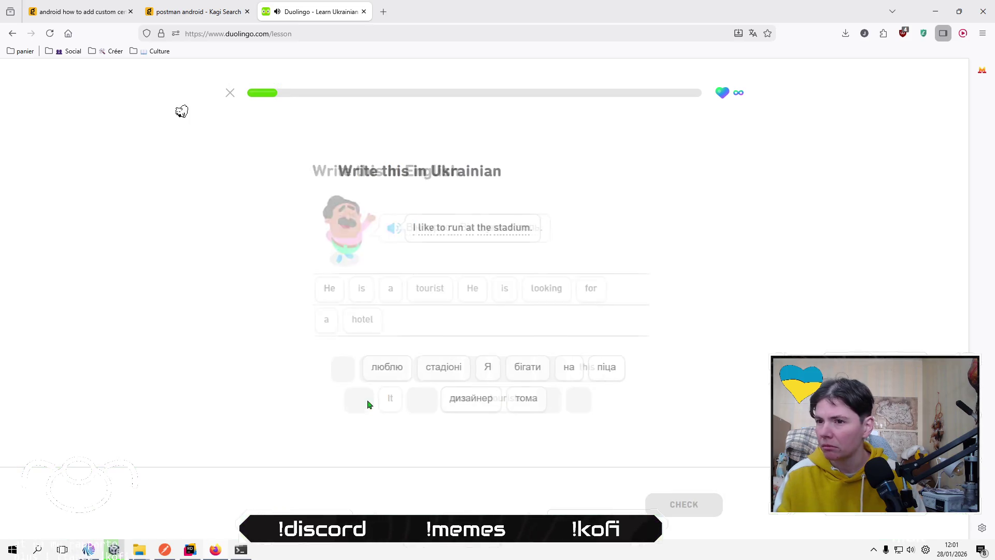
Answer 'Я люблю бігати на стадіоні' and have it checked.
{"action": "left_click", "coordinate": [479, 369]}
{"action": "left_click", "coordinate": [373, 371]}
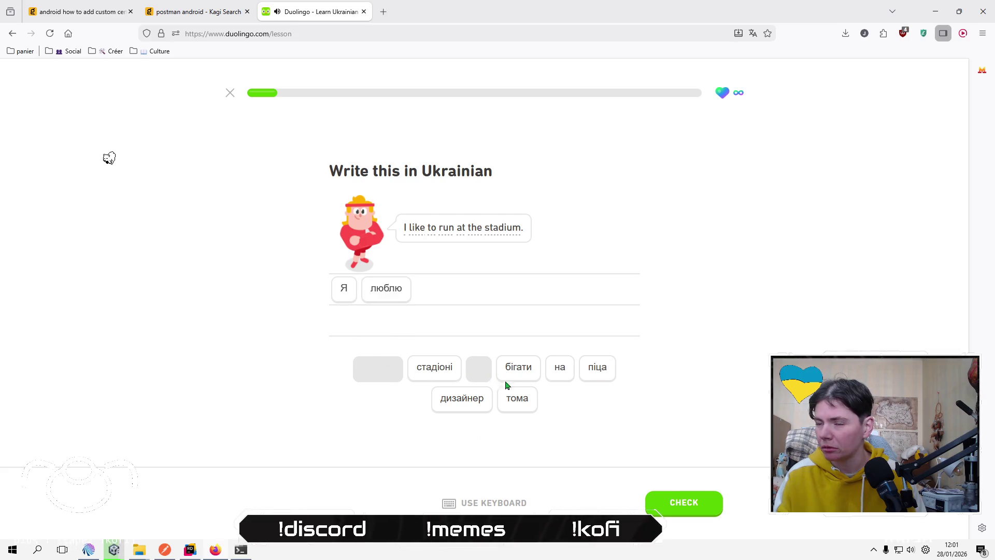
{"action": "left_click", "coordinate": [524, 378]}
{"action": "left_click", "coordinate": [553, 371]}
{"action": "left_click", "coordinate": [429, 371]}
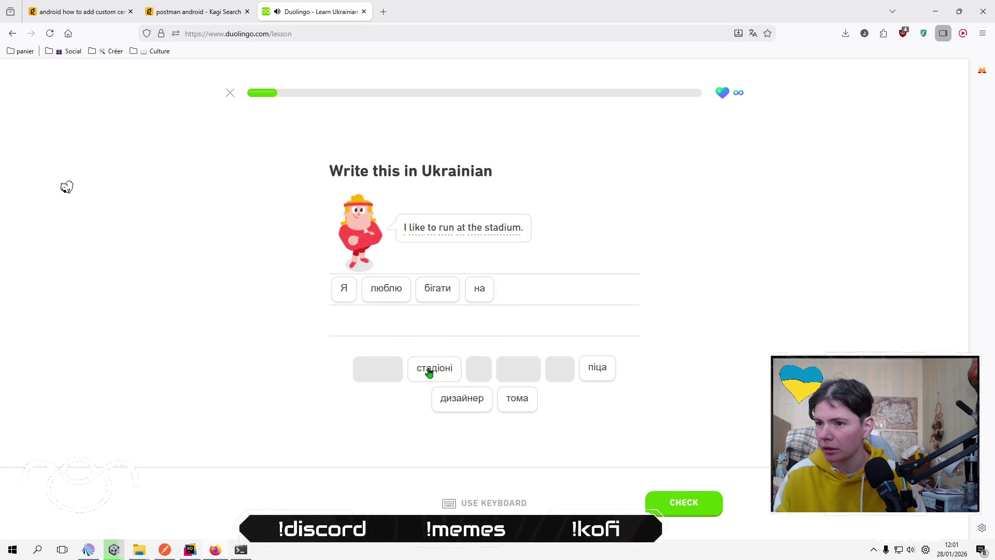
{"action": "left_click", "coordinate": [698, 513]}
{"action": "left_click", "coordinate": [695, 511]}
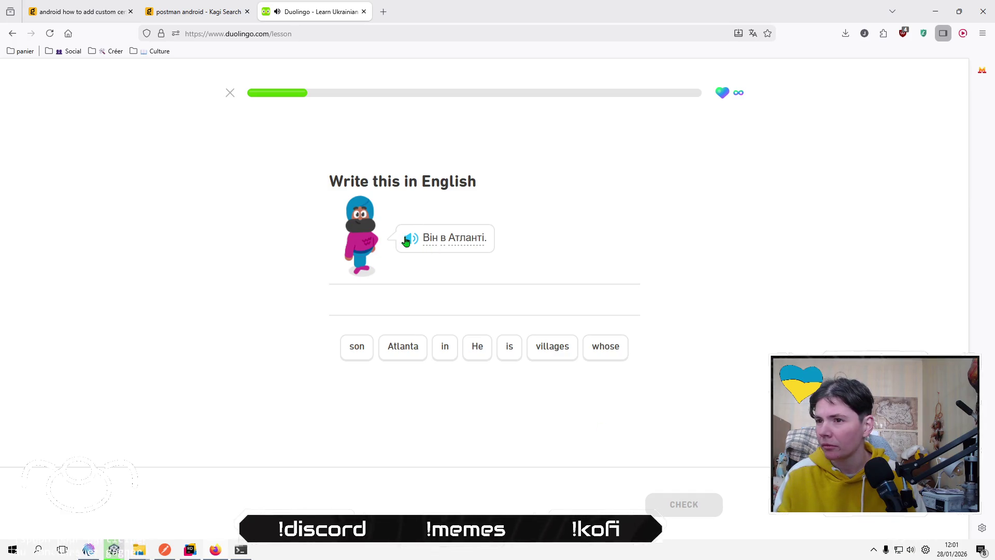
Translate 'Він в Атланті' as 'He is in Atlanta' and have it checked.
{"action": "left_click", "coordinate": [477, 347]}
{"action": "left_click", "coordinate": [507, 348]}
{"action": "left_click", "coordinate": [445, 349]}
{"action": "left_click", "coordinate": [394, 348]}
{"action": "left_click", "coordinate": [668, 502]}
{"action": "left_click", "coordinate": [669, 502]}
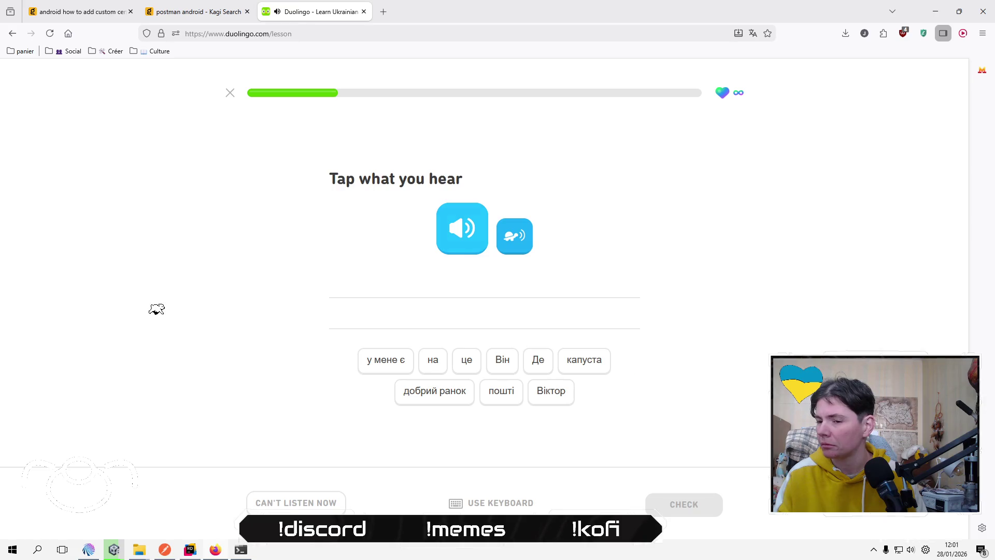
Raise the system volume from 50 to 67 and play the spoken sentence.
{"action": "left_click", "coordinate": [911, 549]}
{"action": "left_click_drag", "start_coordinate": [915, 523], "coordinate": [922, 525]}
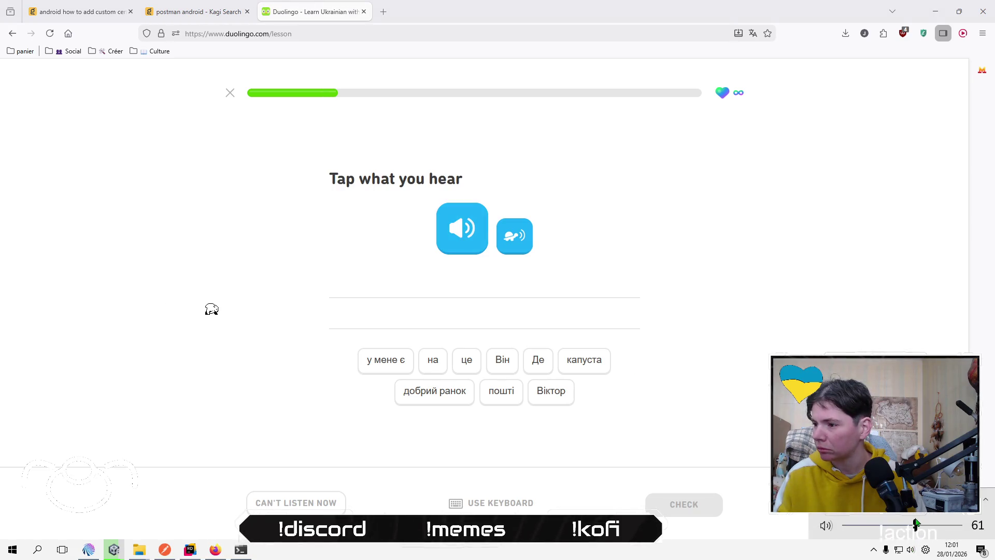
{"action": "left_click", "coordinate": [267, 277]}
{"action": "left_click", "coordinate": [452, 231]}
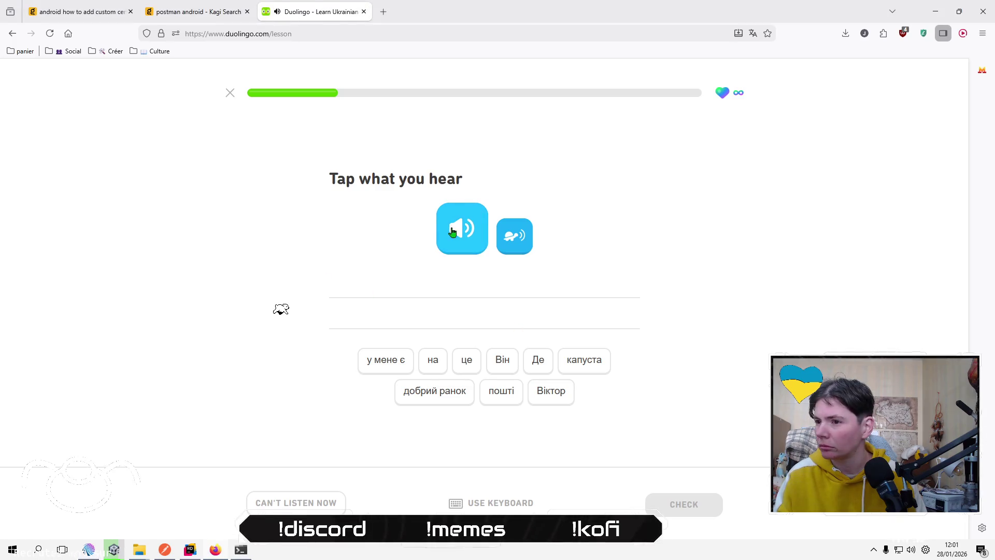
Transcribe the heard sentence as 'Де Віктор Він на пошті' and have it checked.
{"action": "left_click", "coordinate": [537, 362]}
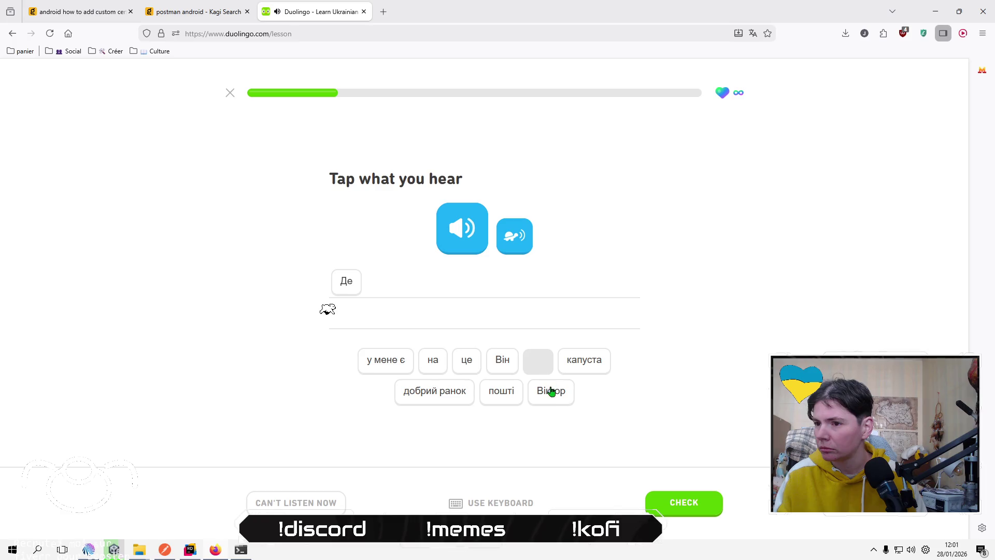
{"action": "left_click", "coordinate": [549, 392]}
{"action": "left_click", "coordinate": [501, 363]}
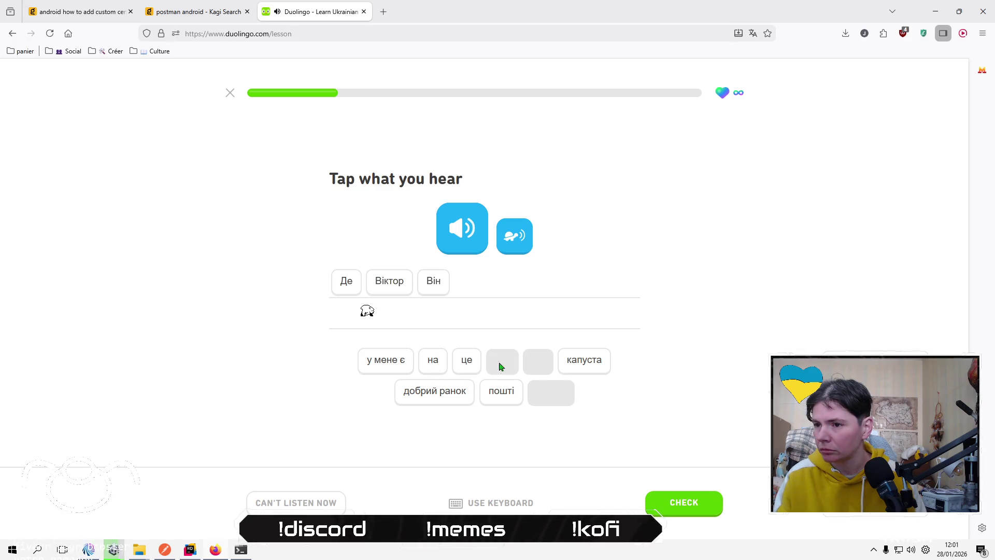
{"action": "left_click", "coordinate": [438, 362]}
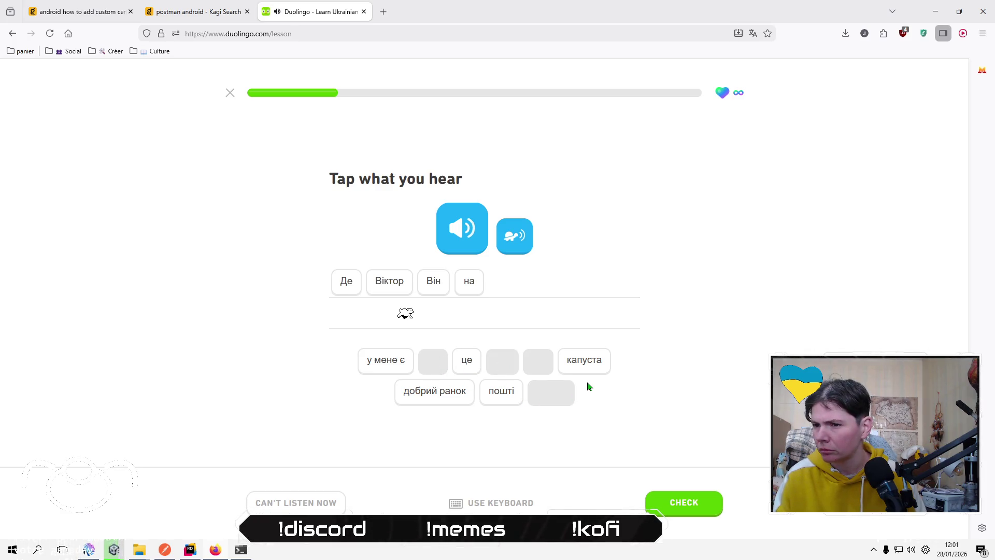
{"action": "left_click", "coordinate": [497, 392]}
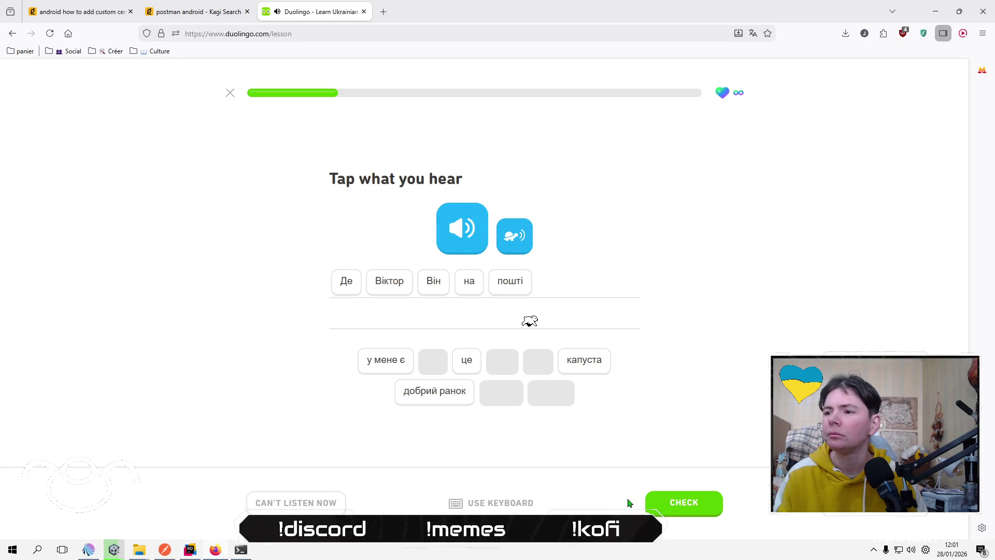
{"action": "left_click", "coordinate": [663, 502]}
{"action": "left_click", "coordinate": [671, 503]}
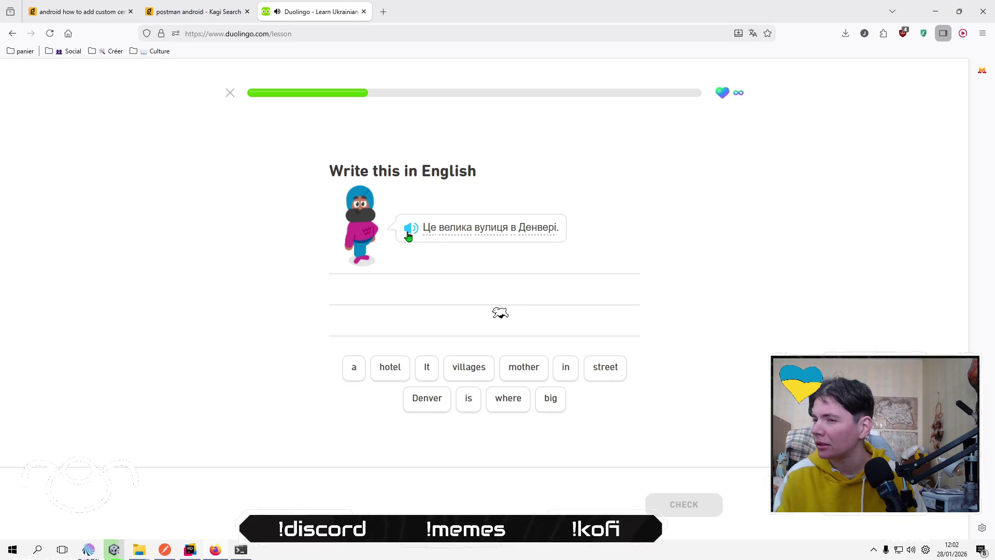
Translate 'Це велика вулиця в Денвері' as 'It is a big street in Denver'.
{"action": "left_click", "coordinate": [427, 370]}
{"action": "left_click", "coordinate": [464, 408]}
{"action": "left_click", "coordinate": [356, 368]}
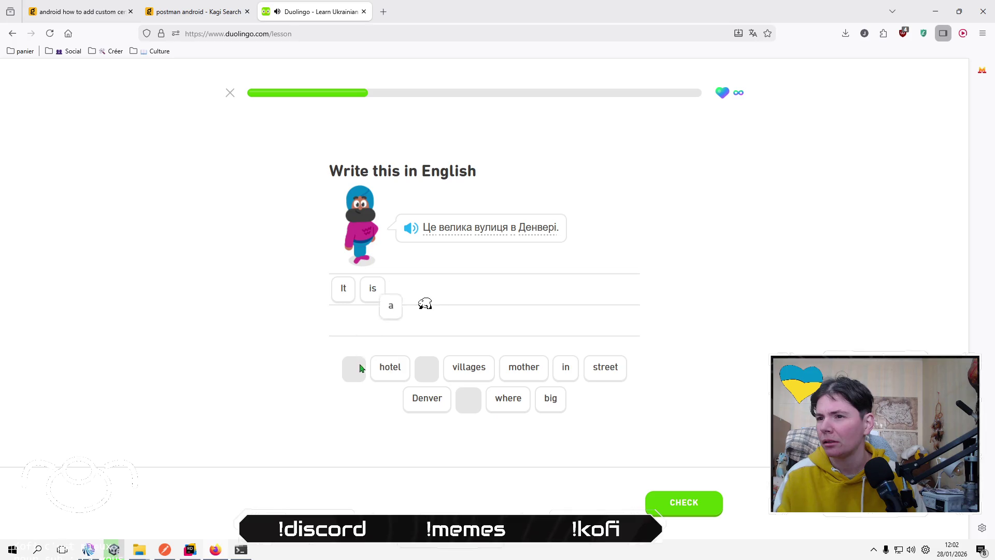
{"action": "left_click", "coordinate": [551, 405]}
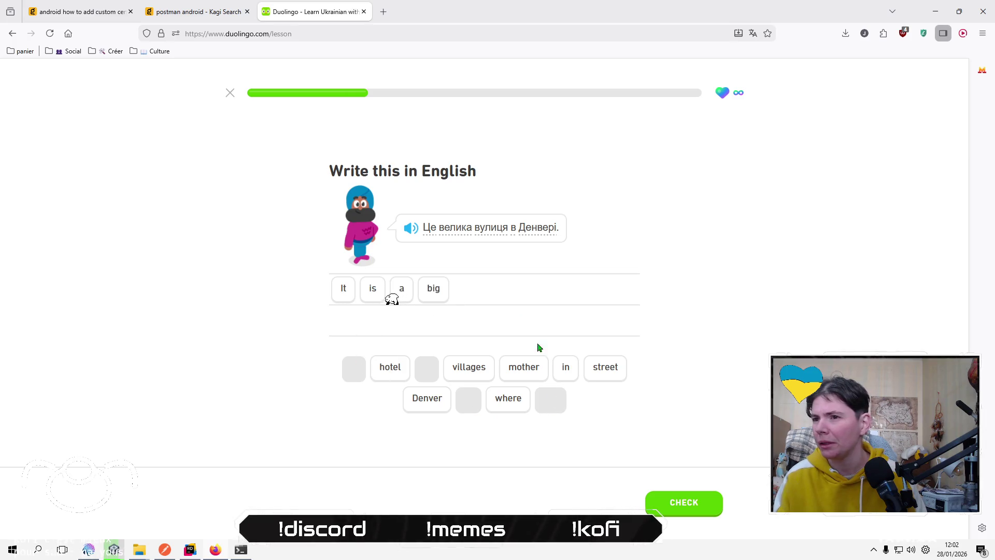
{"action": "left_click", "coordinate": [610, 370]}
{"action": "left_click", "coordinate": [565, 371]}
{"action": "left_click", "coordinate": [442, 402]}
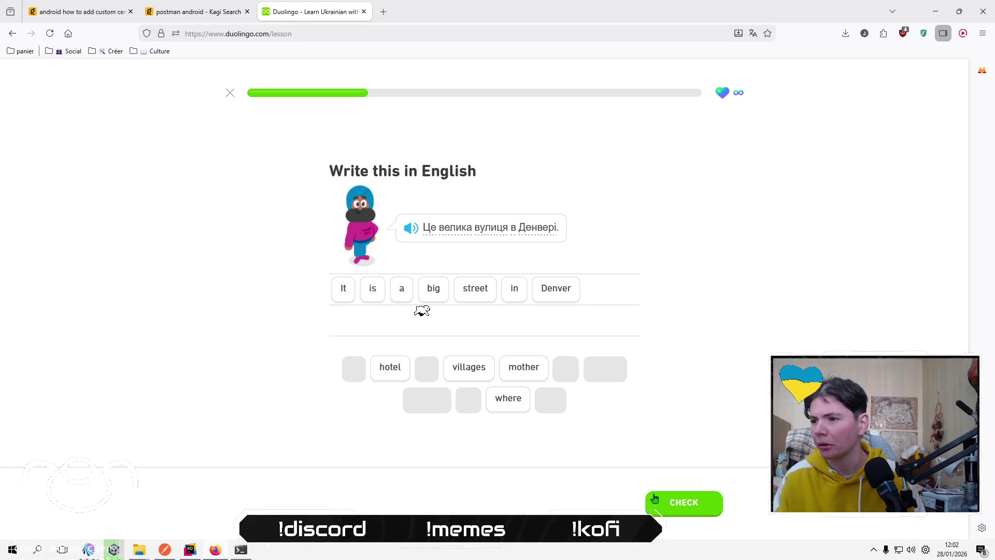
{"action": "left_click", "coordinate": [653, 497]}
{"action": "left_click", "coordinate": [695, 505]}
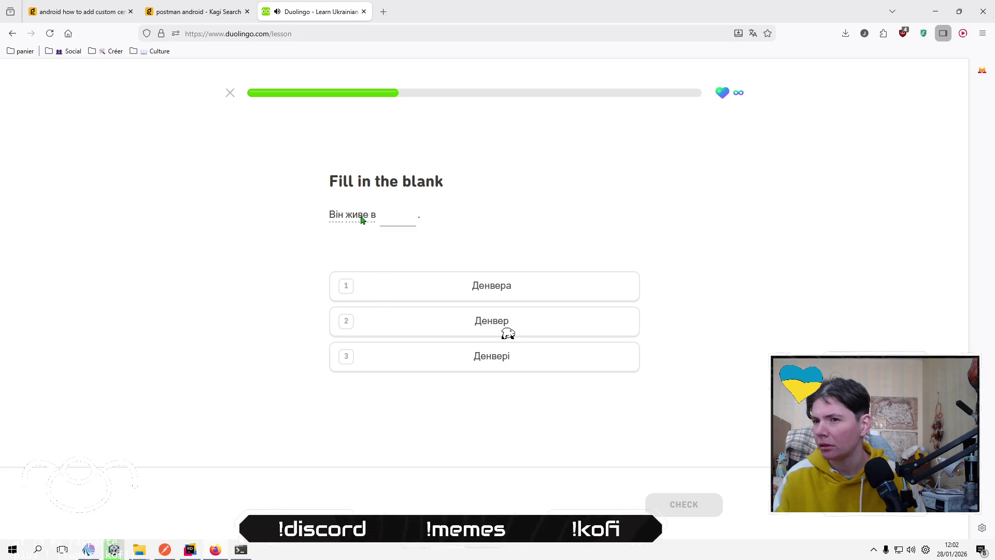
Fill the blank with Денвер instead of Денвері and submit it.
{"action": "mouse_move", "coordinate": [362, 218]}
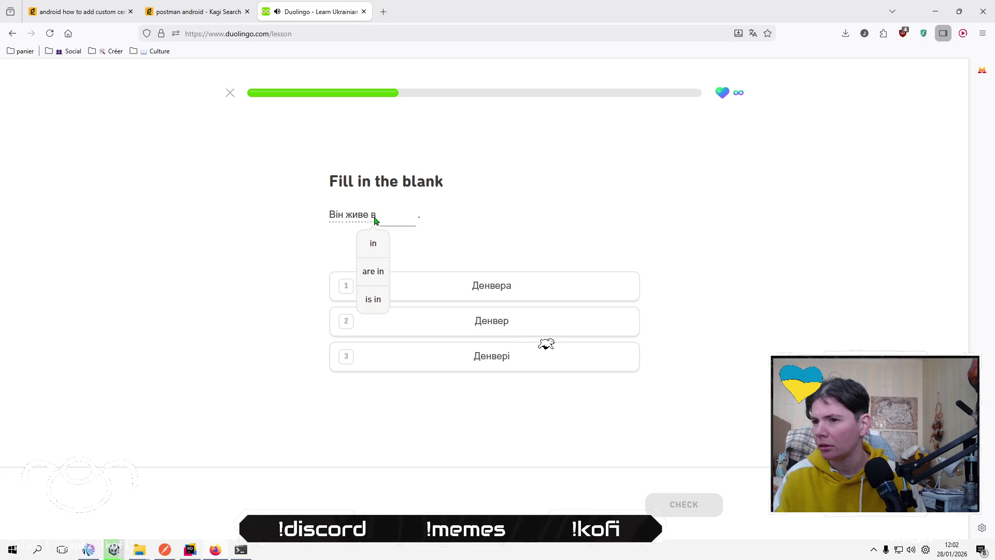
{"action": "left_click", "coordinate": [595, 355]}
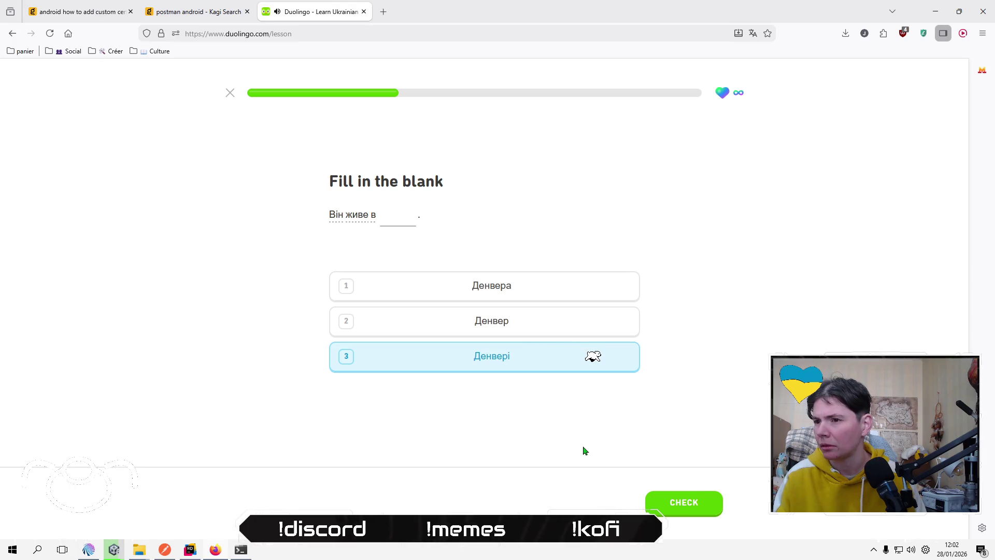
{"action": "left_click", "coordinate": [568, 322]}
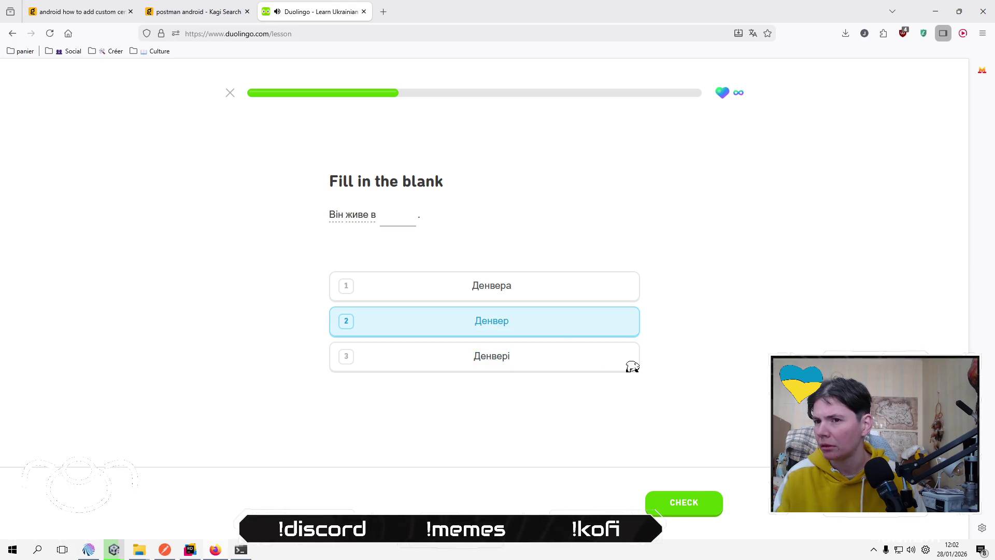
{"action": "left_click", "coordinate": [692, 509]}
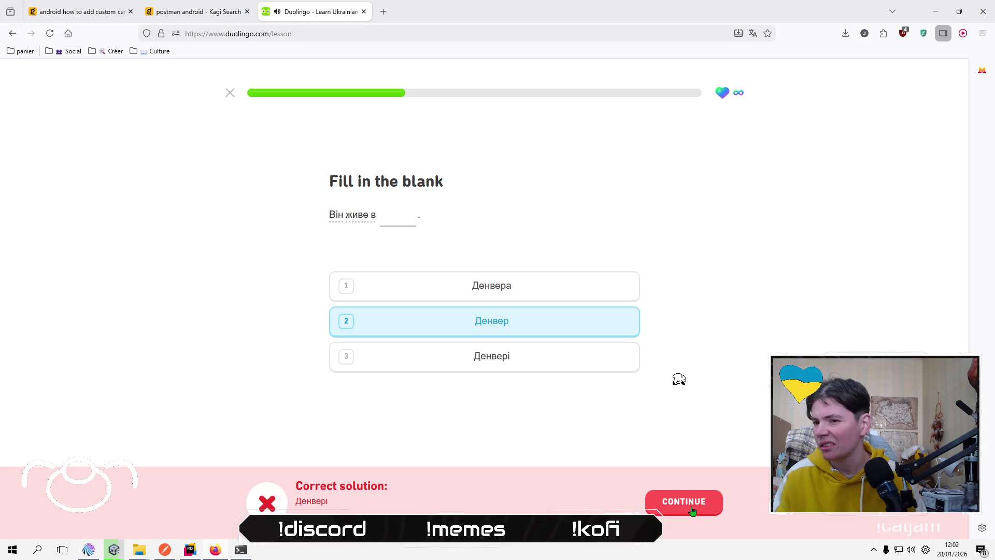
{"action": "left_click", "coordinate": [691, 511]}
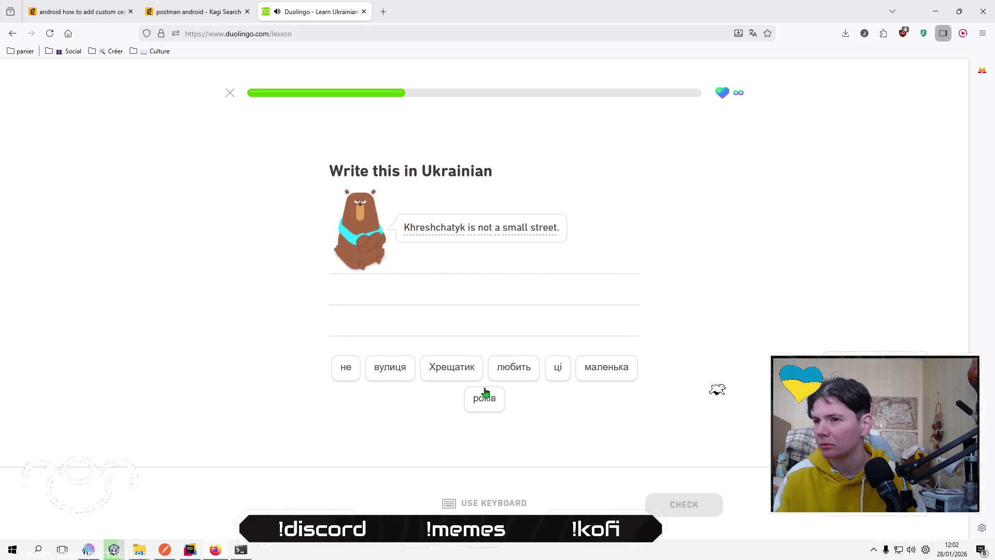
Answer the Khreshchatyk sentence with 'Хрещатик ці не маленька вулиця', which is marked wrong.
{"action": "left_click", "coordinate": [454, 368]}
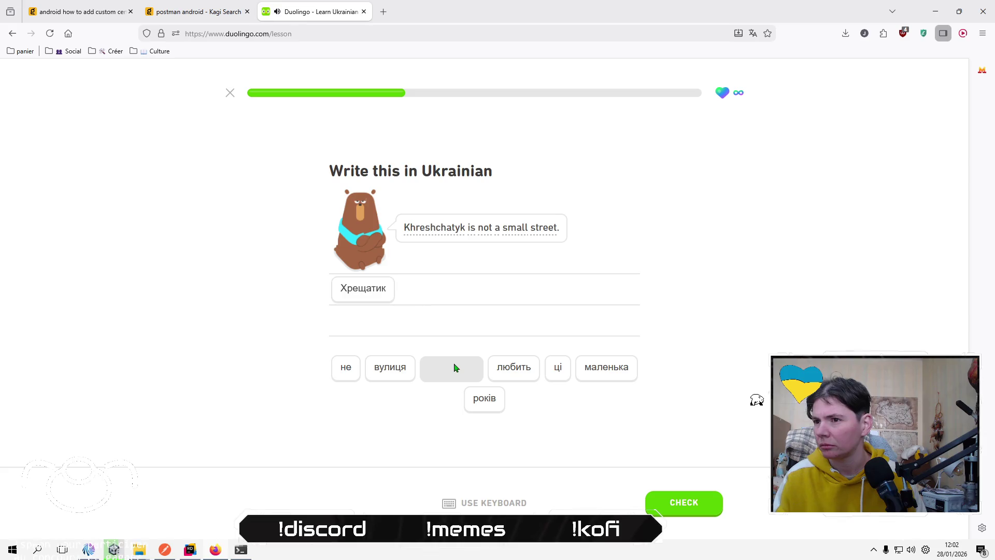
{"action": "left_click", "coordinate": [561, 372]}
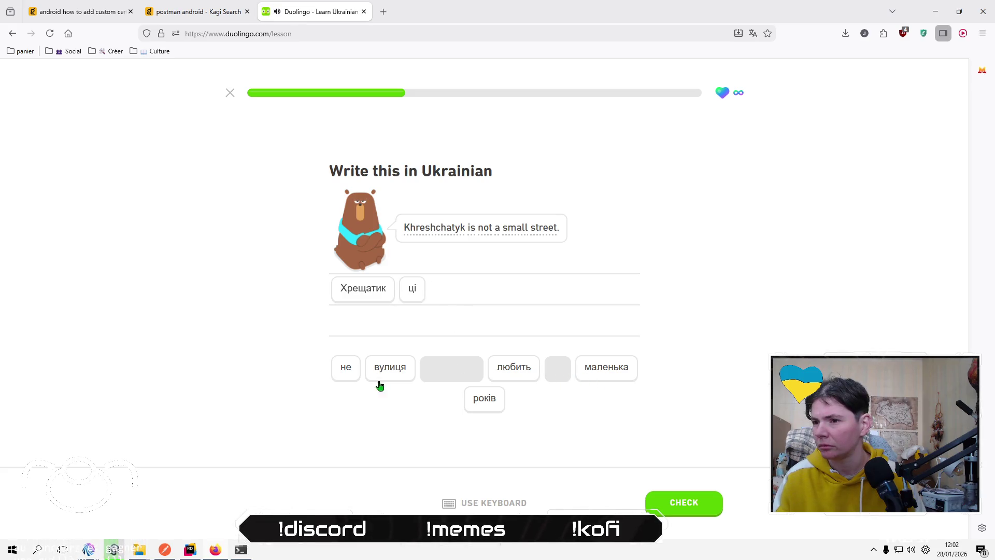
{"action": "left_click", "coordinate": [348, 371]}
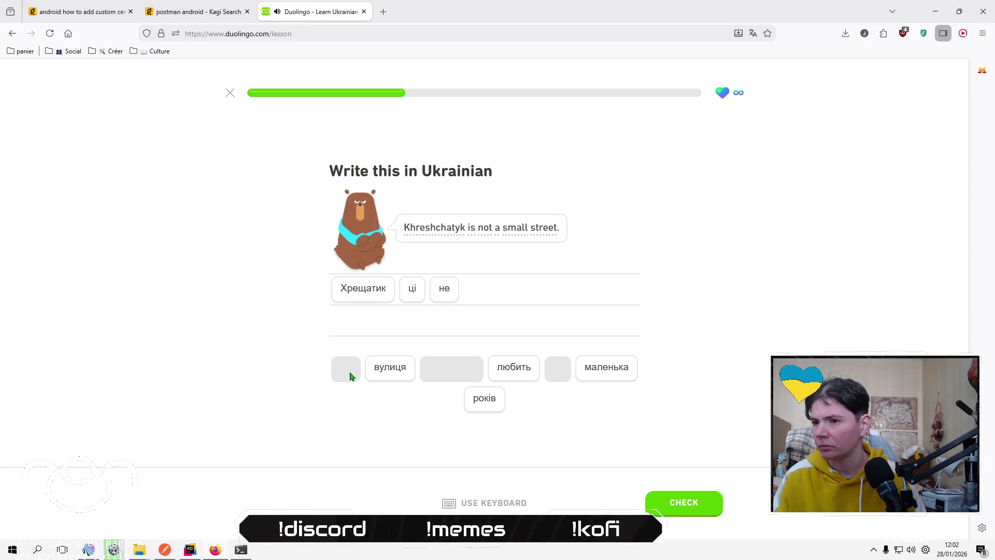
{"action": "left_click", "coordinate": [614, 375]}
{"action": "left_click", "coordinate": [520, 370]}
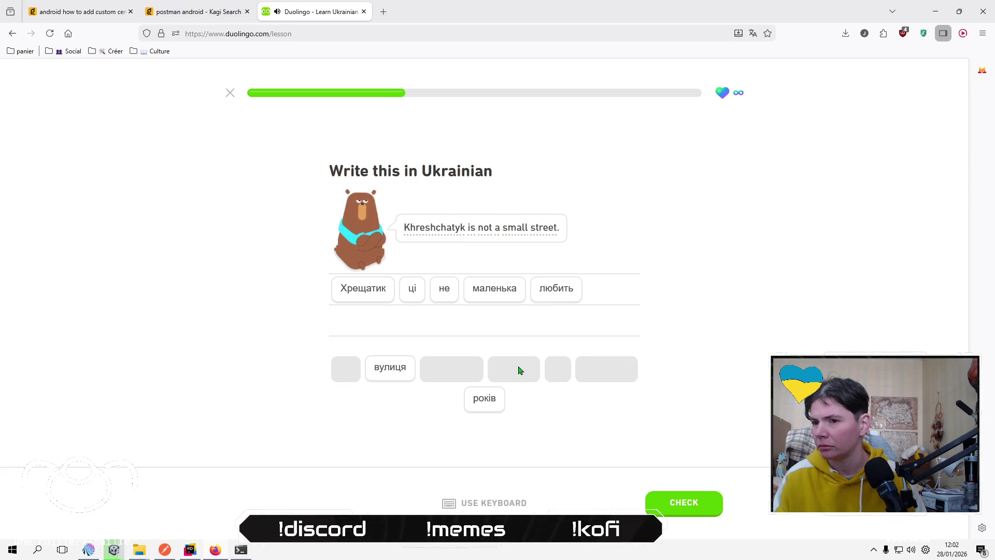
{"action": "left_click", "coordinate": [556, 299]}
{"action": "left_click", "coordinate": [381, 367]}
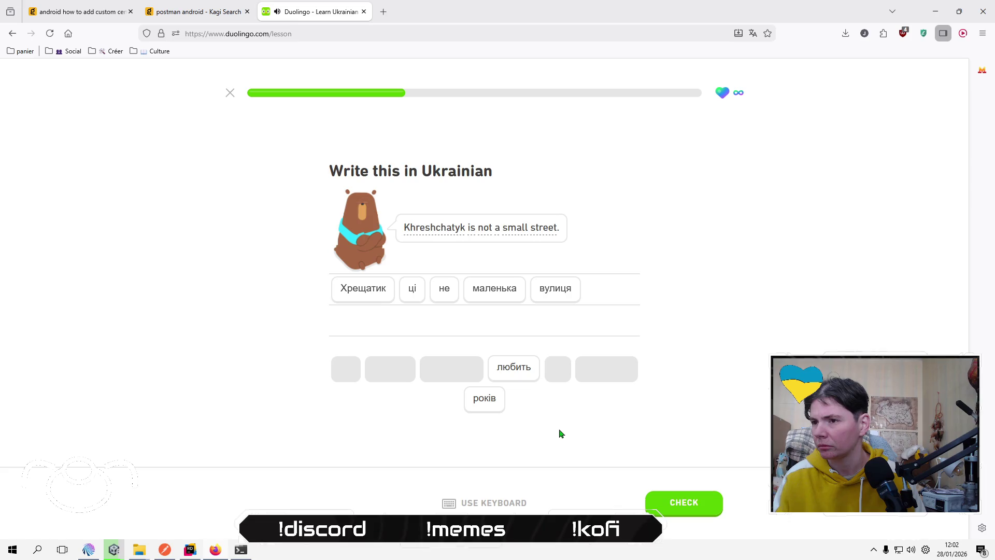
{"action": "left_click", "coordinate": [685, 503]}
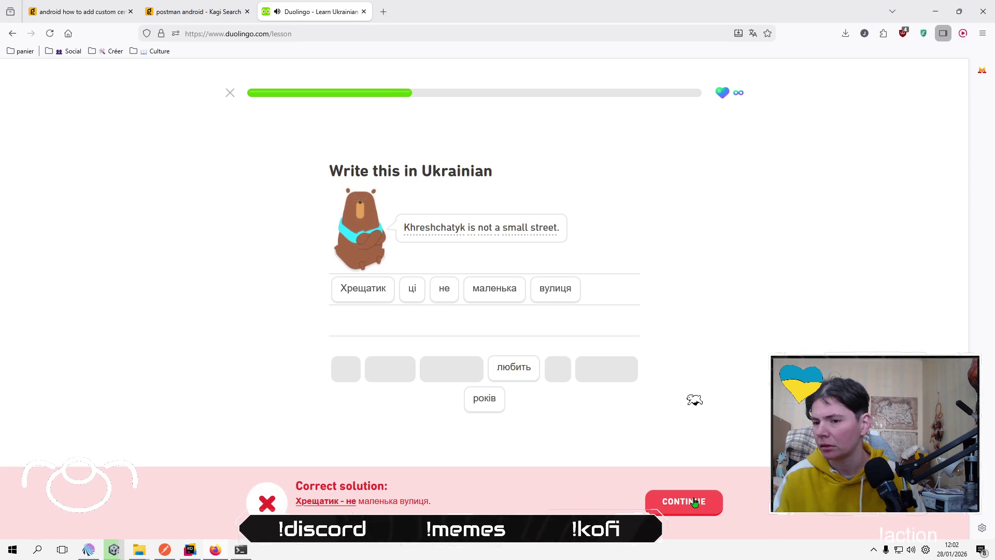
{"action": "left_click", "coordinate": [694, 502]}
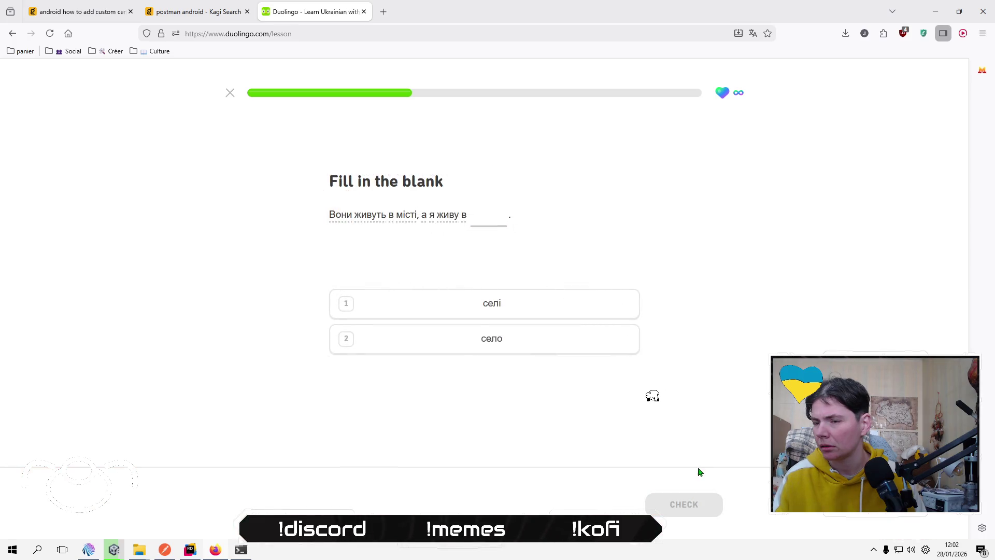
Choose село for the fill-in-the-blank and submit it.
{"action": "key", "text": "2"}
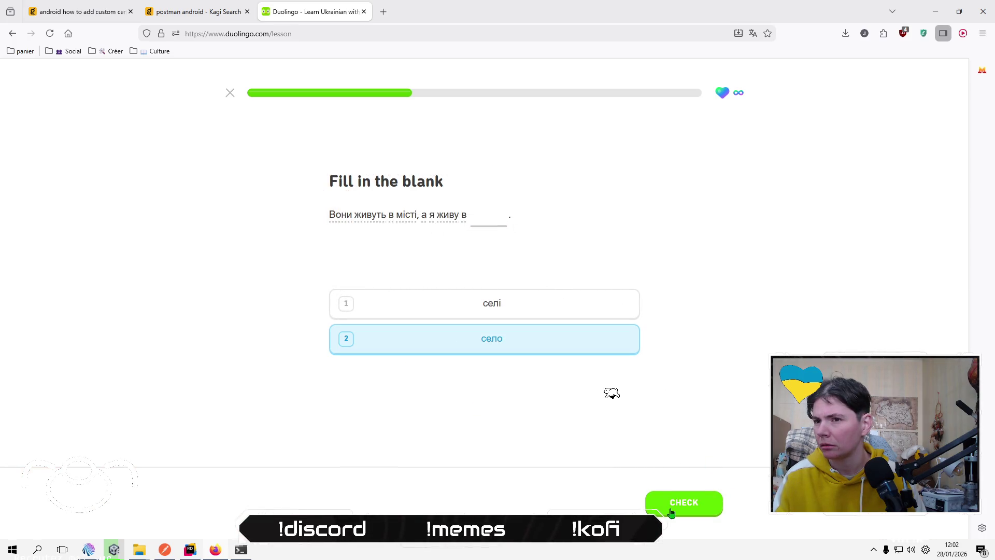
{"action": "left_click", "coordinate": [672, 512]}
{"action": "left_click", "coordinate": [678, 511]}
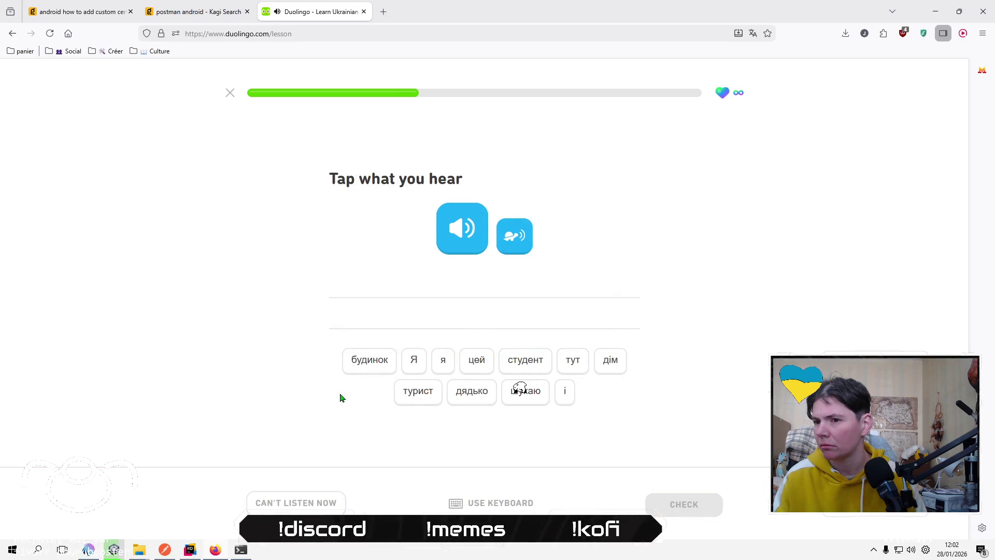
Transcribe the audio as 'Я турист і я шукаю цей будинок' and have it checked.
{"action": "left_click", "coordinate": [408, 361]}
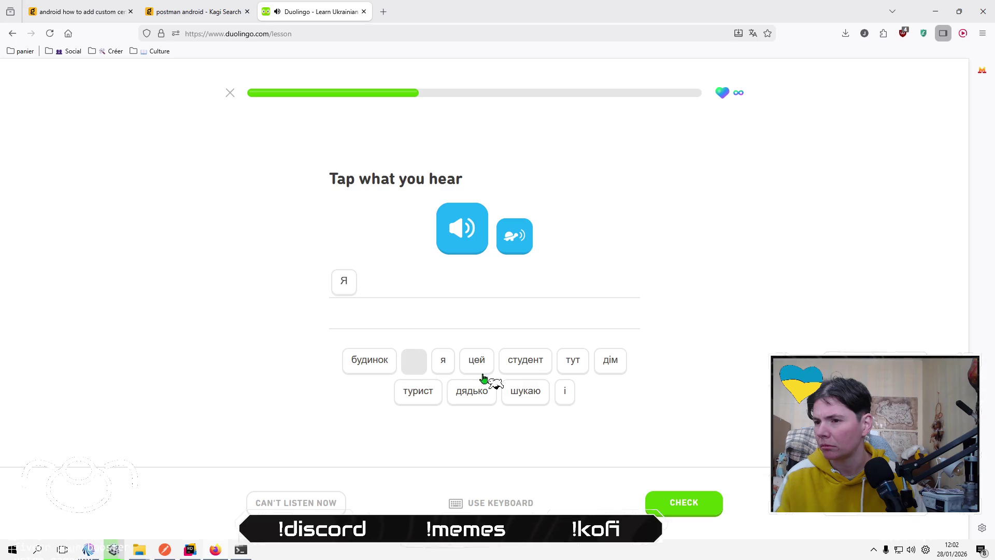
{"action": "left_click", "coordinate": [415, 394]}
{"action": "left_click", "coordinate": [564, 396]}
{"action": "left_click", "coordinate": [443, 364]}
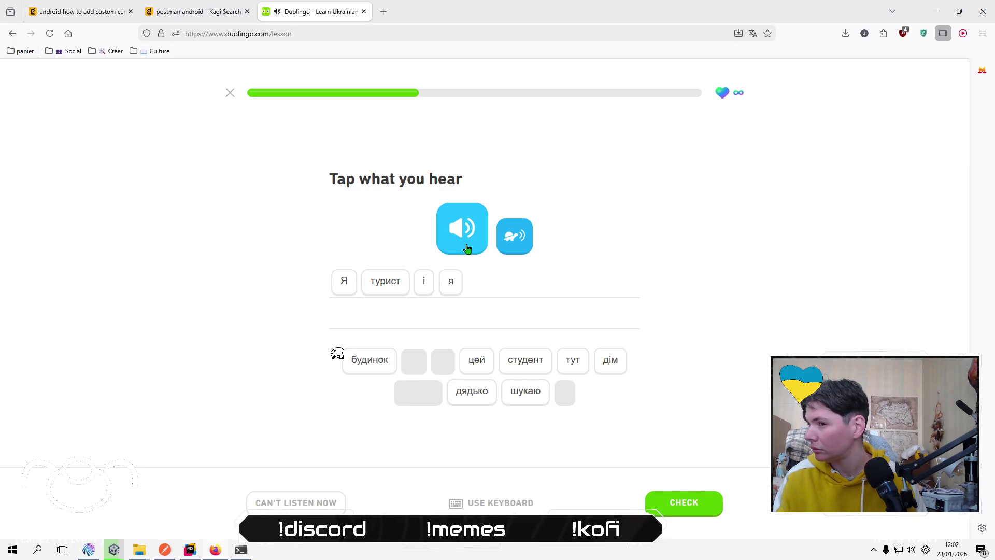
{"action": "left_click", "coordinate": [521, 393]}
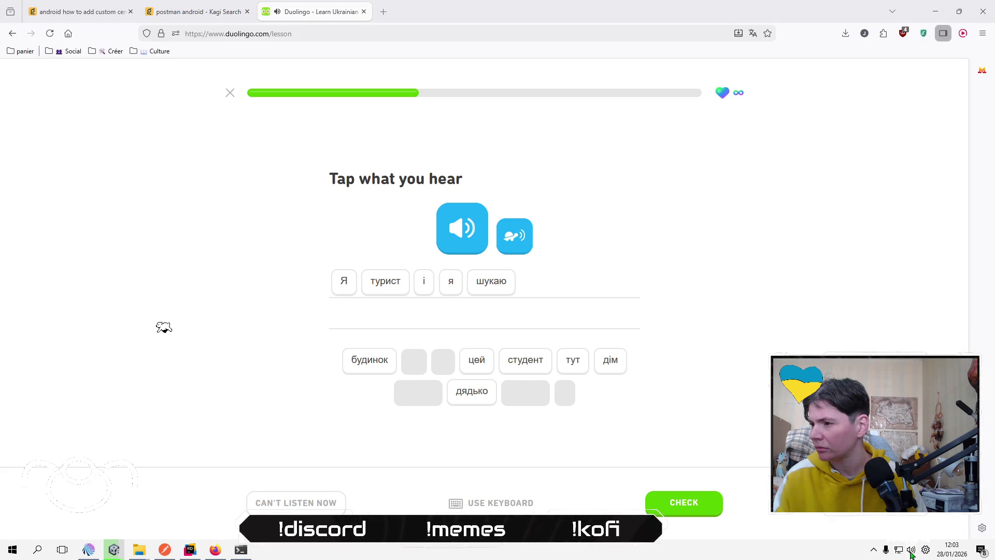
{"action": "scroll", "coordinate": [911, 555], "scroll_direction": "up", "scroll_amount": 10}
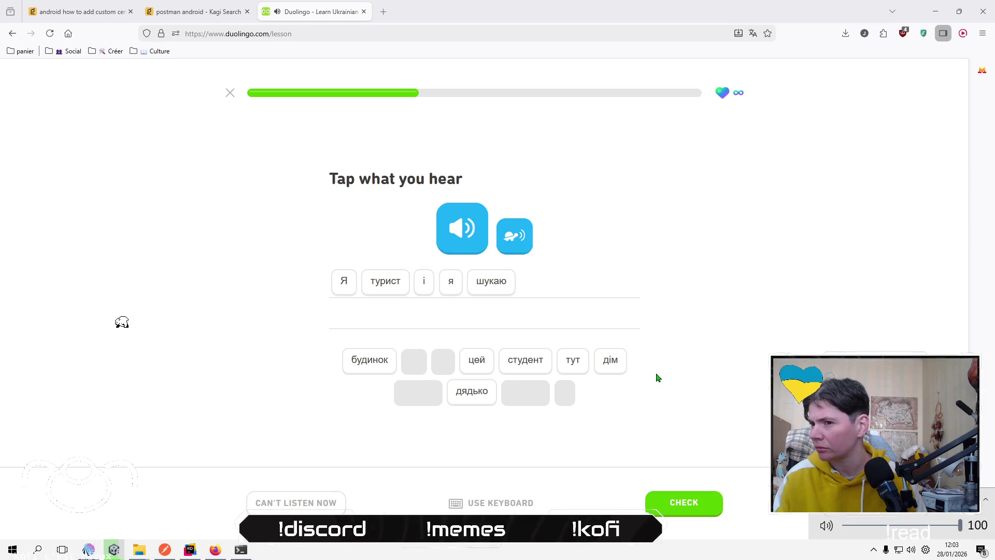
{"action": "left_click", "coordinate": [471, 364]}
{"action": "left_click", "coordinate": [382, 365]}
{"action": "left_click", "coordinate": [685, 505]}
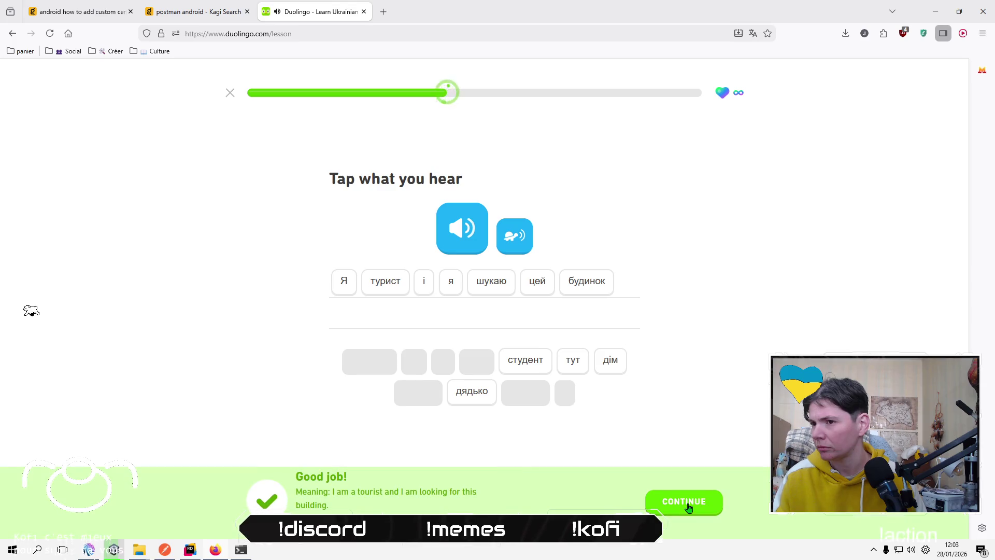
{"action": "left_click", "coordinate": [688, 506]}
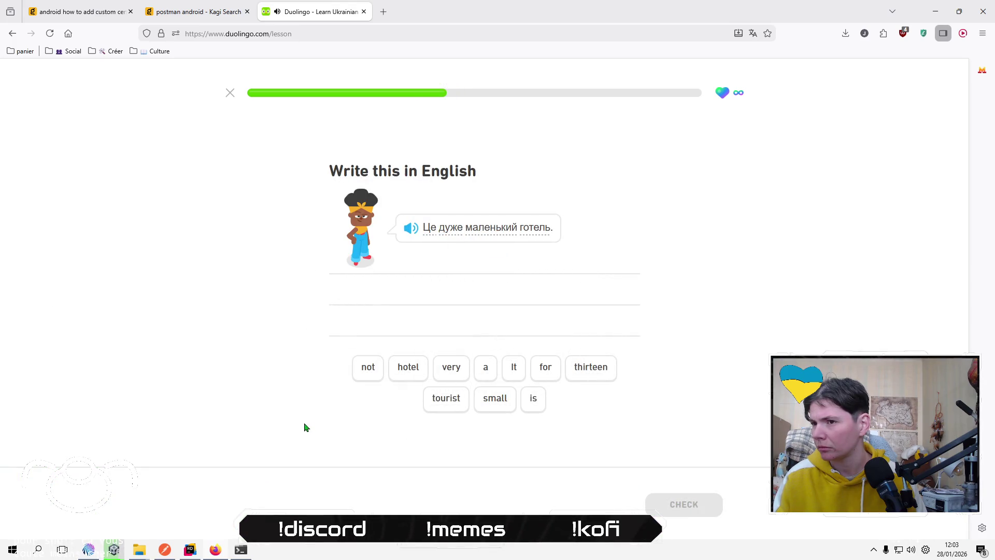
Translate the sentence as 'It is a very small hotel' and have it checked.
{"action": "left_click", "coordinate": [522, 374]}
{"action": "left_click", "coordinate": [534, 400]}
{"action": "left_click", "coordinate": [476, 370]}
{"action": "left_click", "coordinate": [456, 371]}
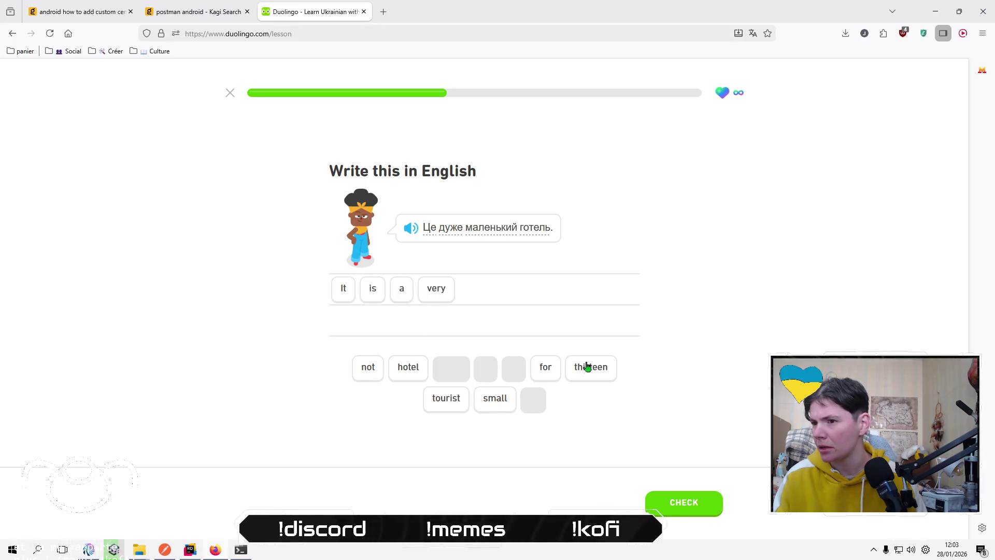
{"action": "left_click", "coordinate": [489, 406]}
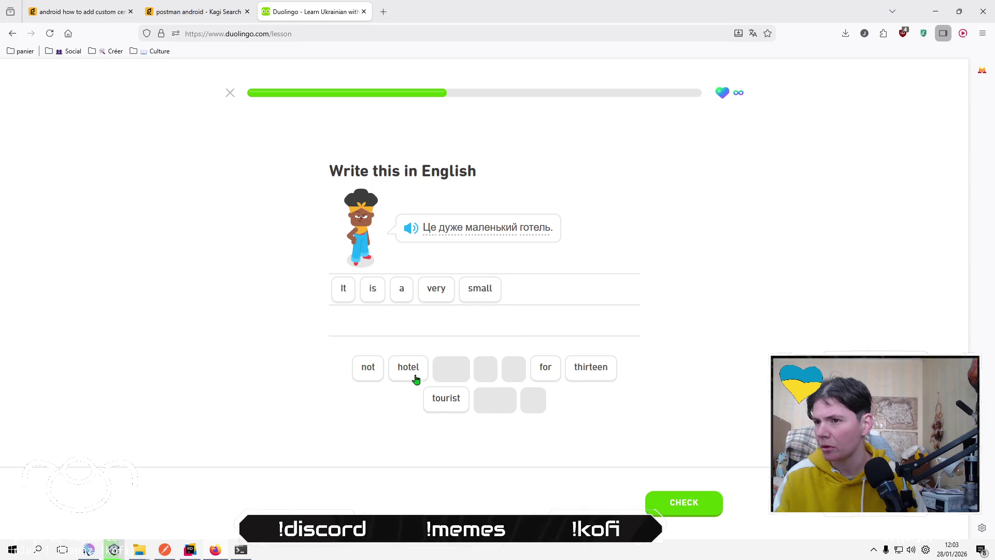
{"action": "left_click", "coordinate": [414, 375]}
{"action": "left_click", "coordinate": [691, 499]}
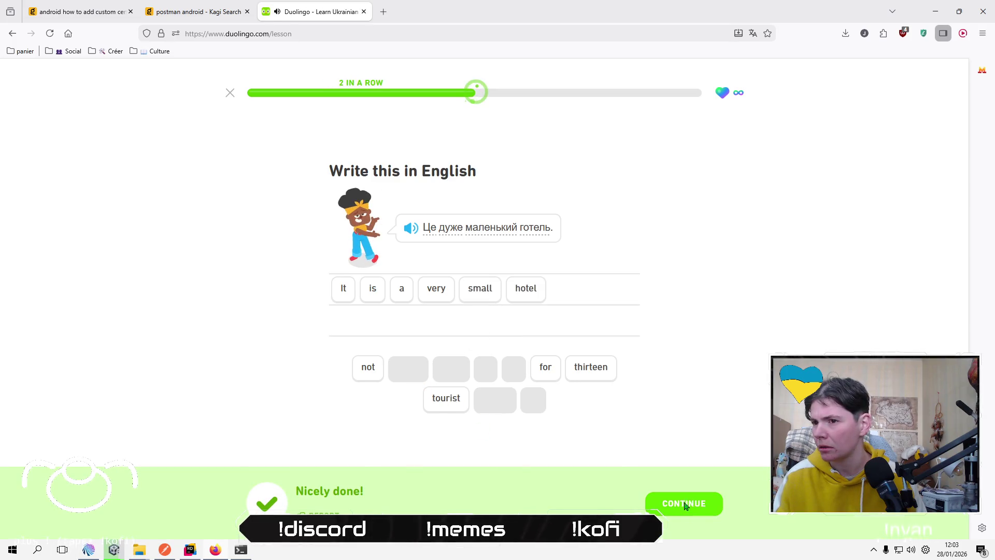
{"action": "key", "text": "Return"}
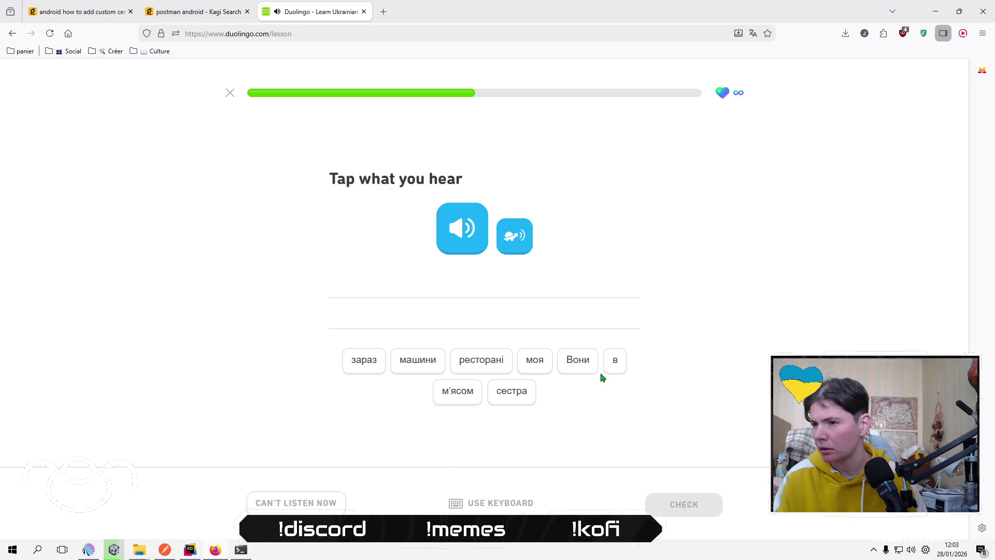
Transcribe the audio as 'Вони в ресторані зараз' and have it checked.
{"action": "left_click", "coordinate": [574, 364]}
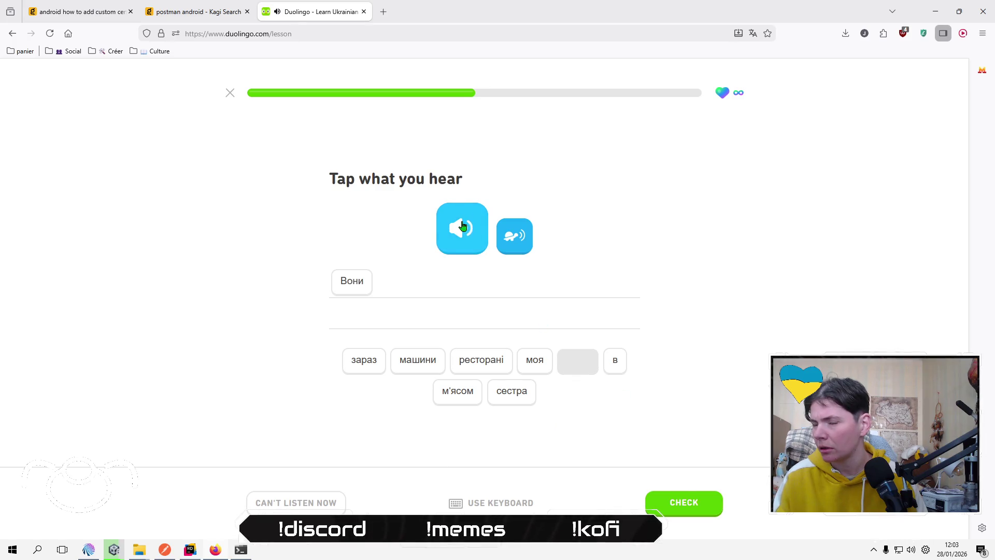
{"action": "left_click", "coordinate": [617, 358]}
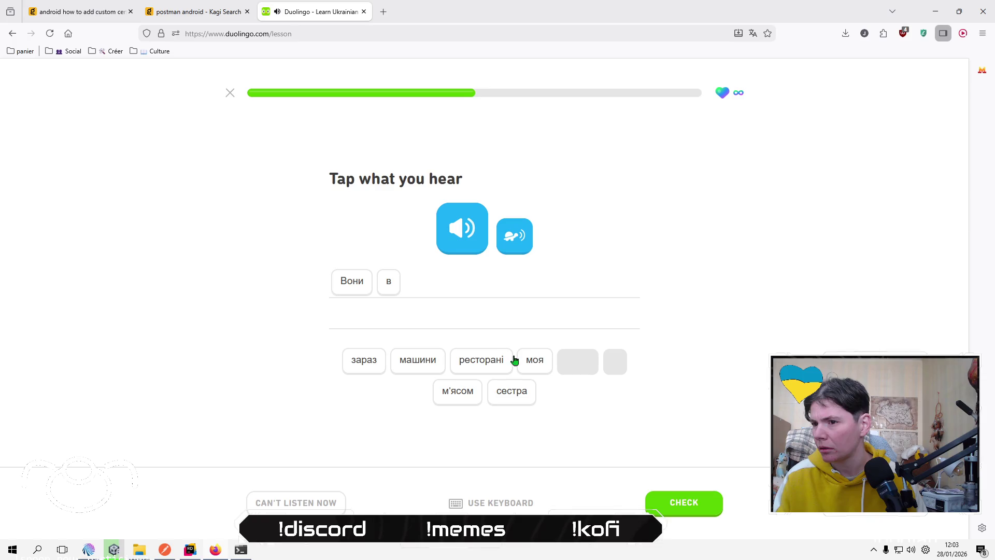
{"action": "left_click", "coordinate": [503, 360]}
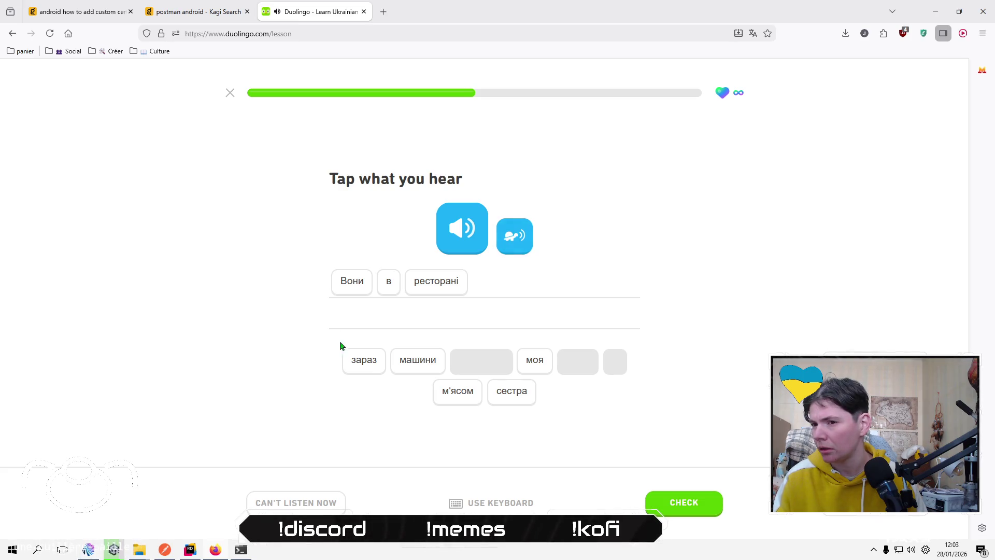
{"action": "left_click", "coordinate": [350, 369]}
{"action": "left_click", "coordinate": [673, 505]}
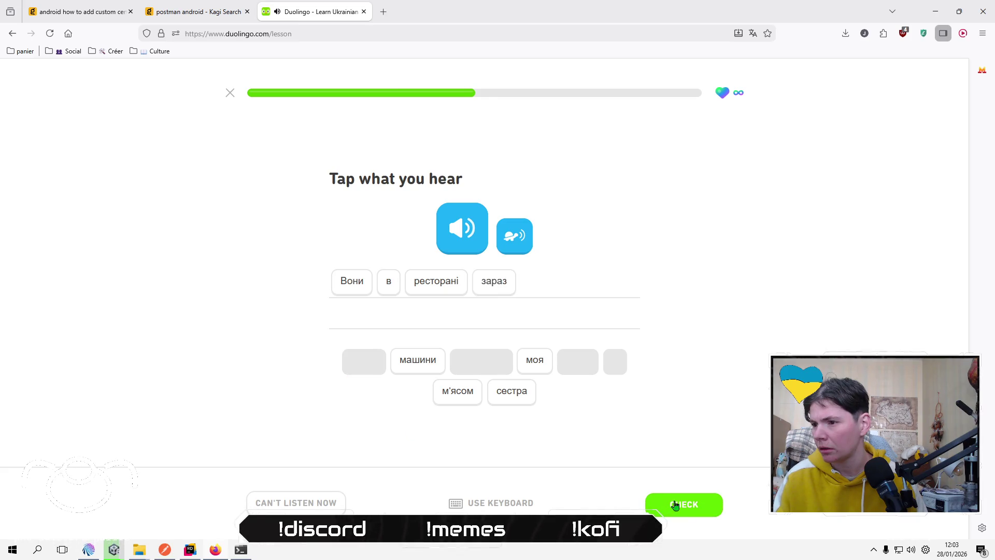
{"action": "left_click", "coordinate": [675, 506]}
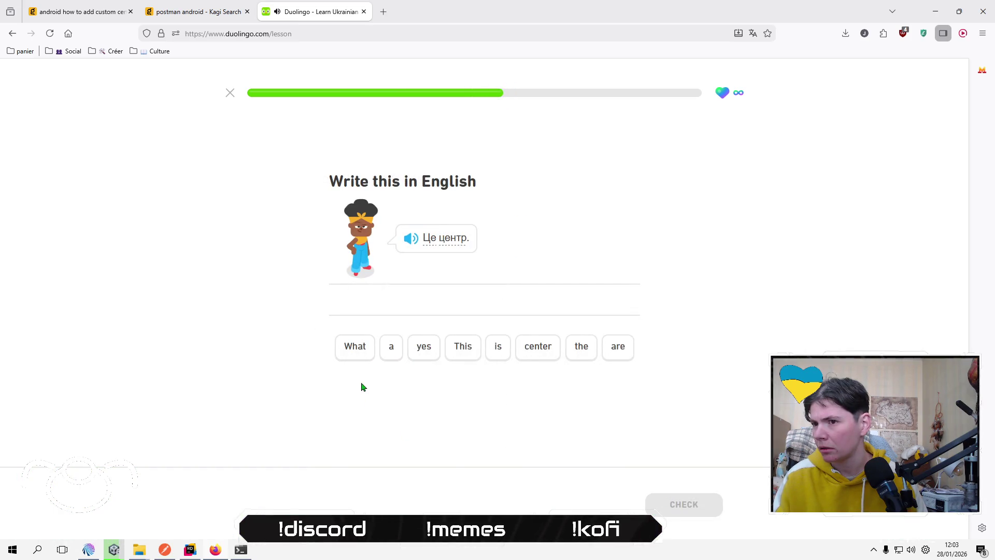
Translate 'Це центр.' as 'This is the center' and have it checked.
{"action": "left_click", "coordinate": [450, 346]}
{"action": "left_click", "coordinate": [496, 345]}
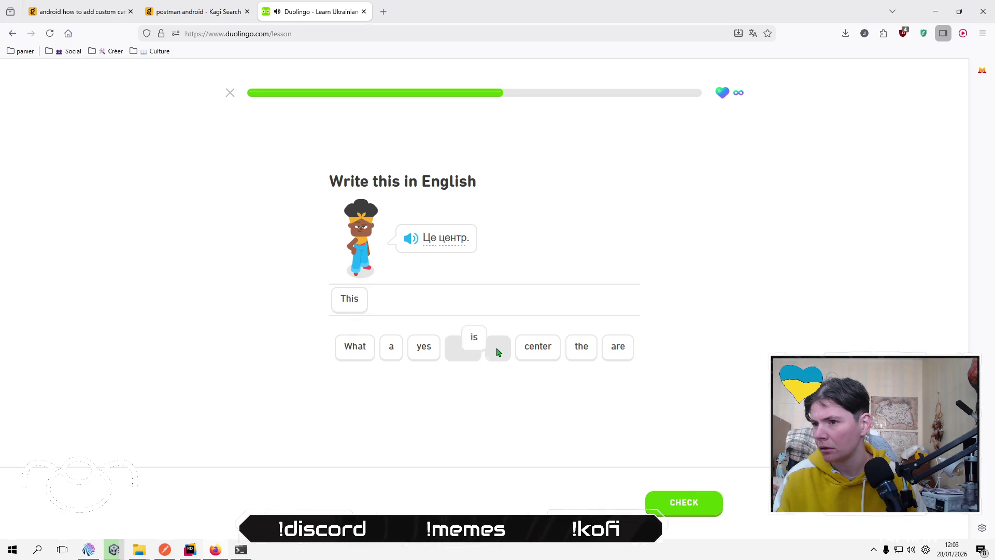
{"action": "left_click", "coordinate": [578, 346]}
{"action": "left_click", "coordinate": [547, 357]}
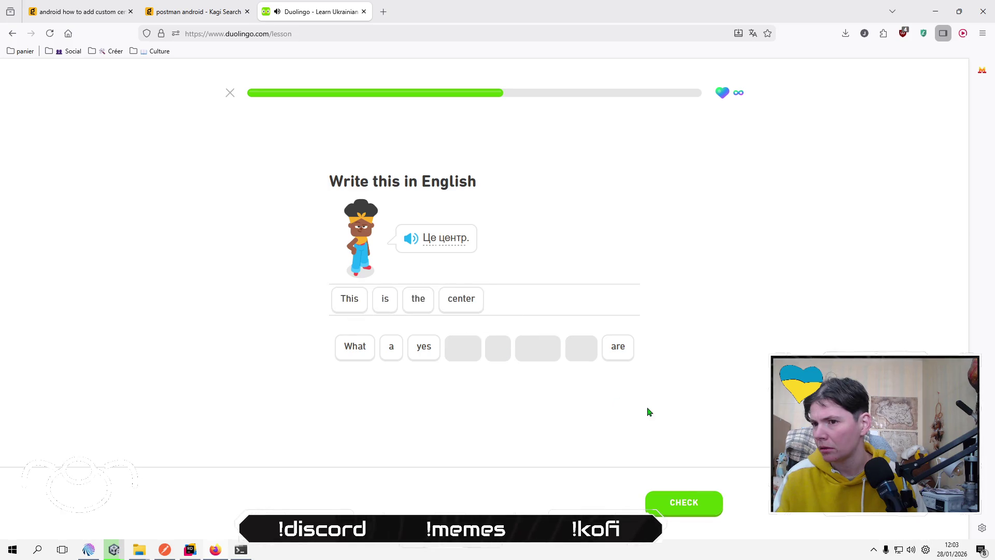
{"action": "left_click", "coordinate": [687, 502]}
{"action": "left_click", "coordinate": [688, 502]}
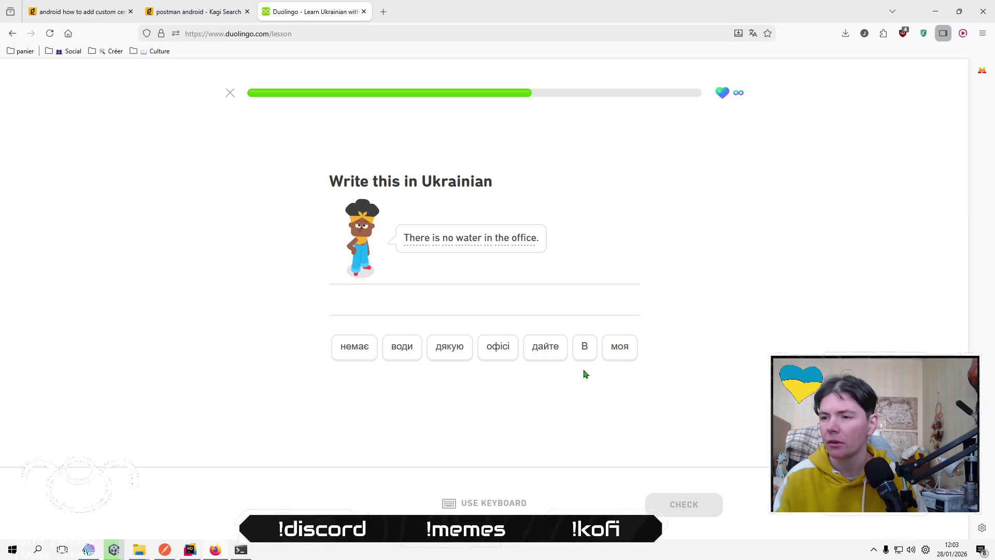
Translate 'There is no water in the office' using немає, води, В, офісі.
{"action": "left_click", "coordinate": [360, 350]}
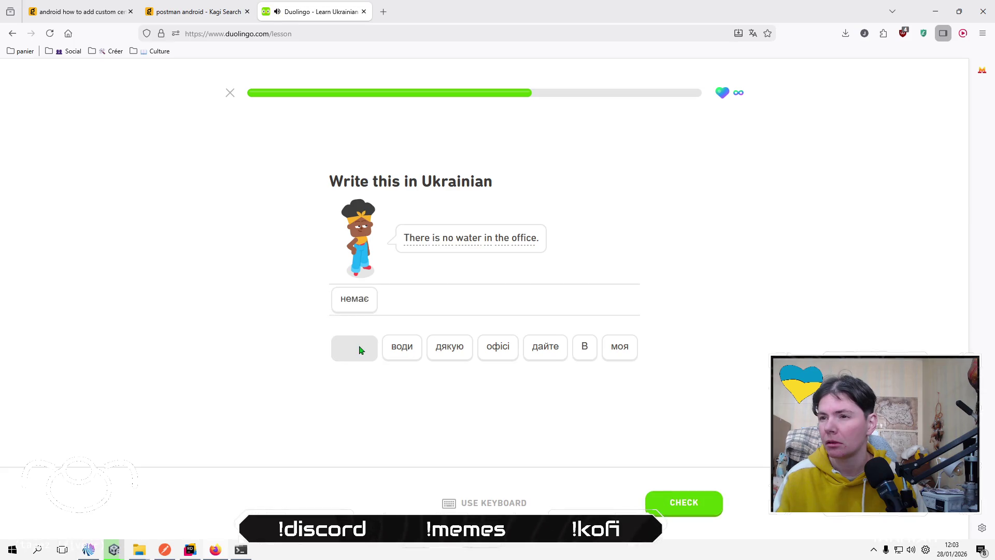
{"action": "left_click", "coordinate": [394, 356]}
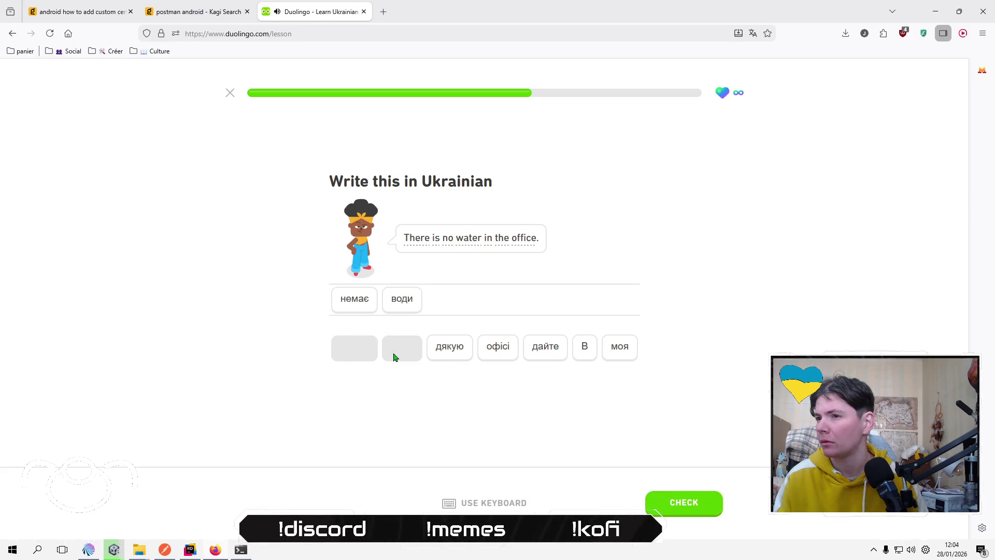
{"action": "left_click", "coordinate": [584, 349]}
{"action": "left_click", "coordinate": [506, 350]}
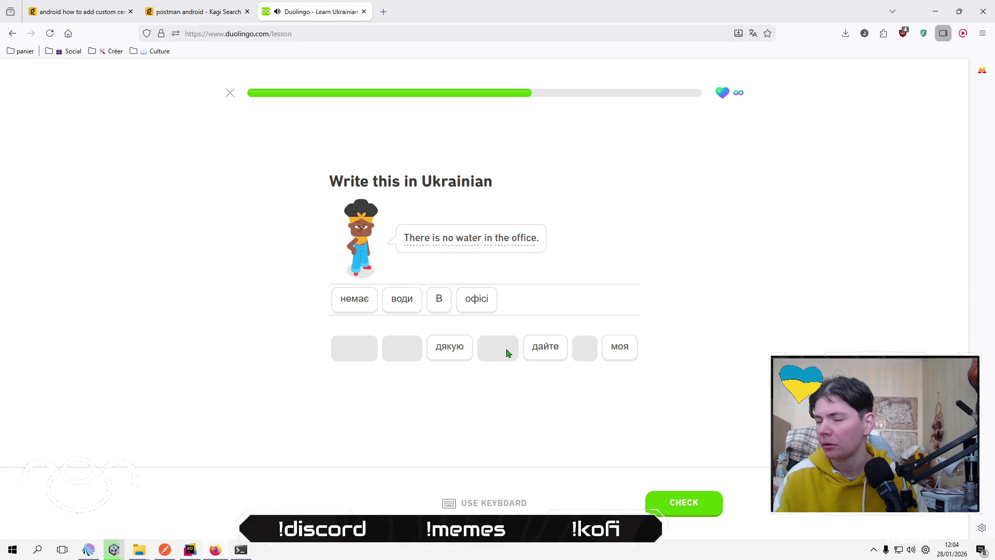
{"action": "left_click", "coordinate": [697, 500]}
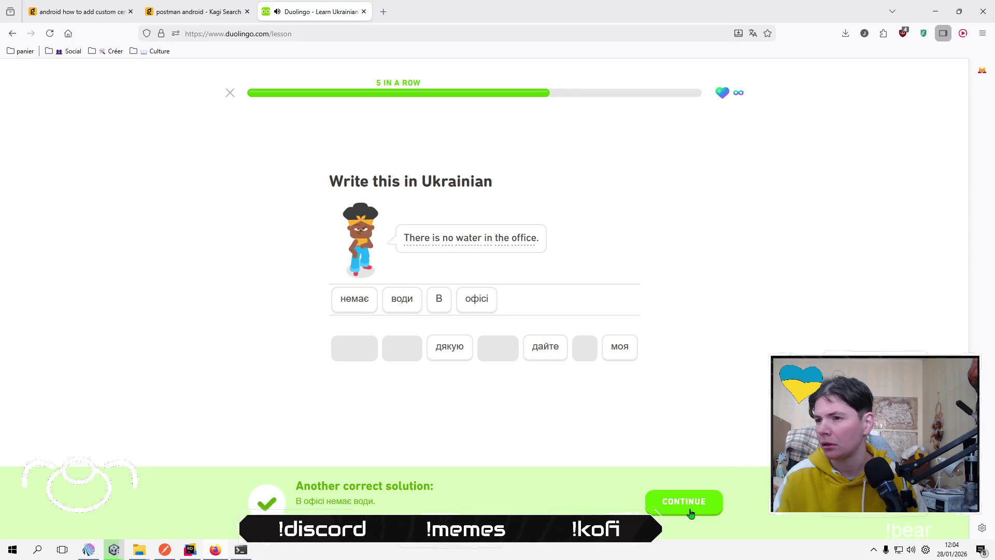
{"action": "left_click", "coordinate": [691, 508]}
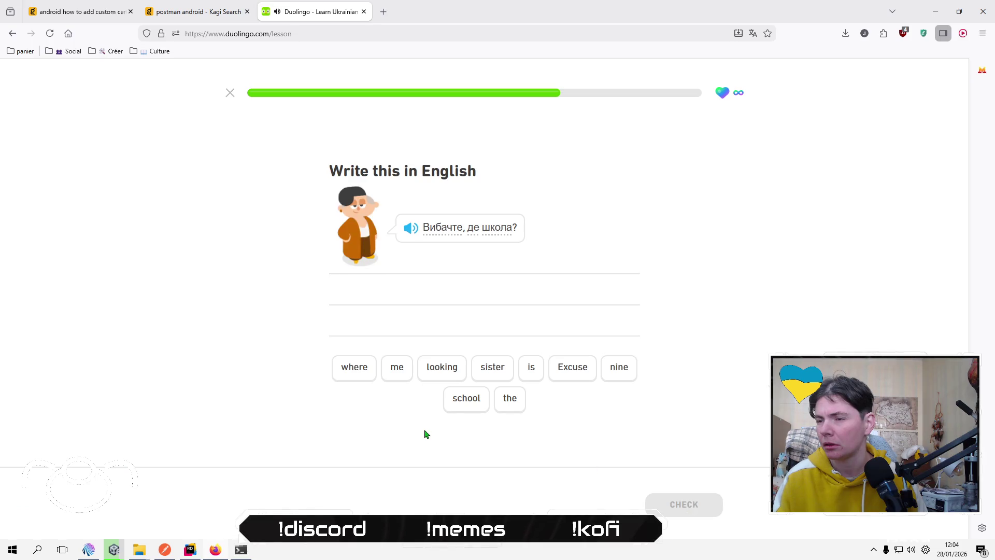
Translate the sentence as 'Excuse me where is the school' and have it checked.
{"action": "left_click", "coordinate": [575, 369]}
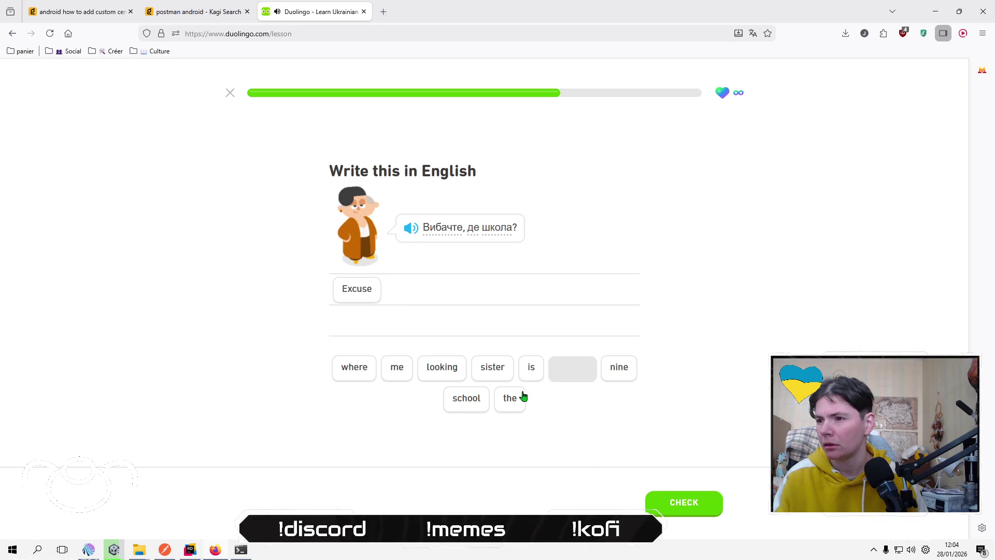
{"action": "left_click", "coordinate": [396, 369]}
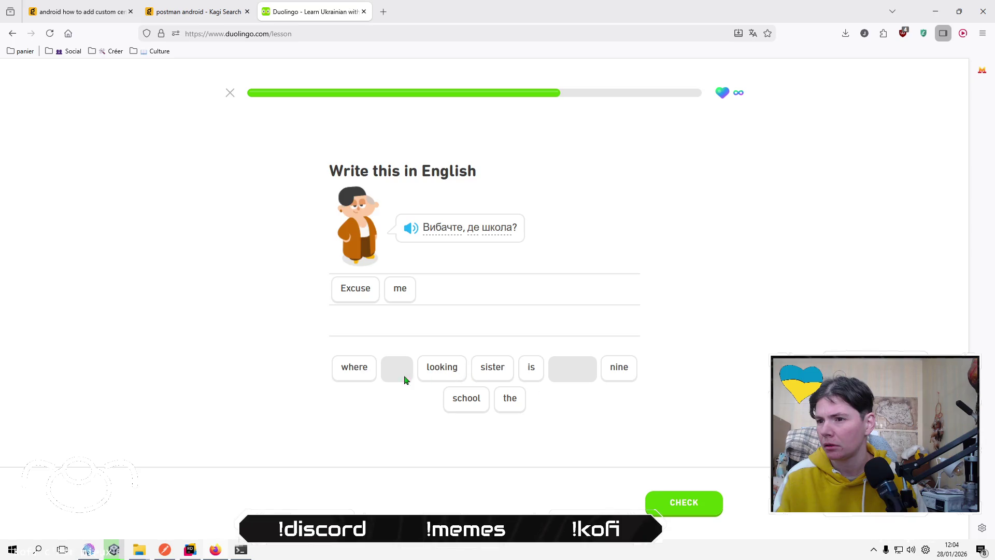
{"action": "left_click", "coordinate": [361, 372]}
{"action": "left_click", "coordinate": [530, 372]}
{"action": "left_click", "coordinate": [517, 401]}
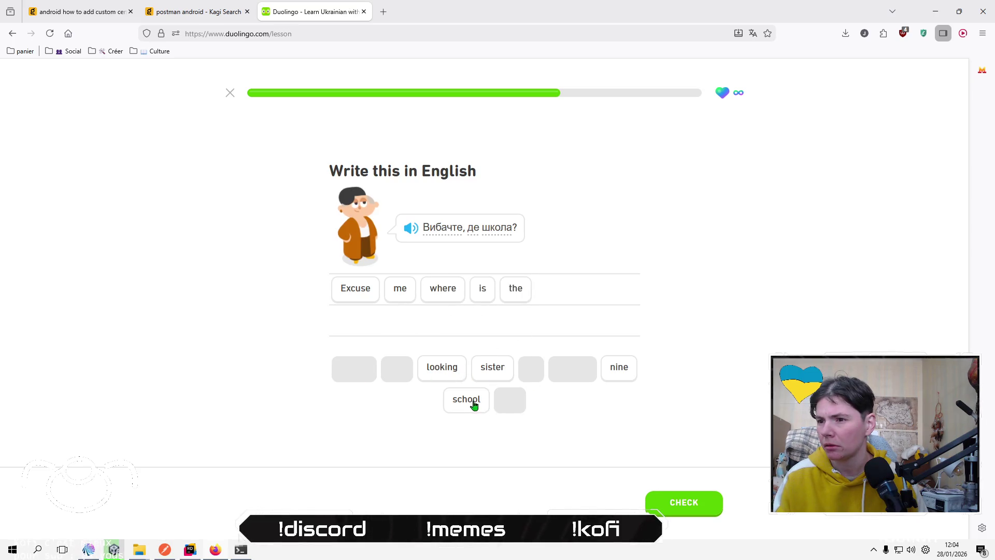
{"action": "left_click", "coordinate": [473, 403]}
{"action": "left_click", "coordinate": [710, 511]}
{"action": "left_click", "coordinate": [694, 505]}
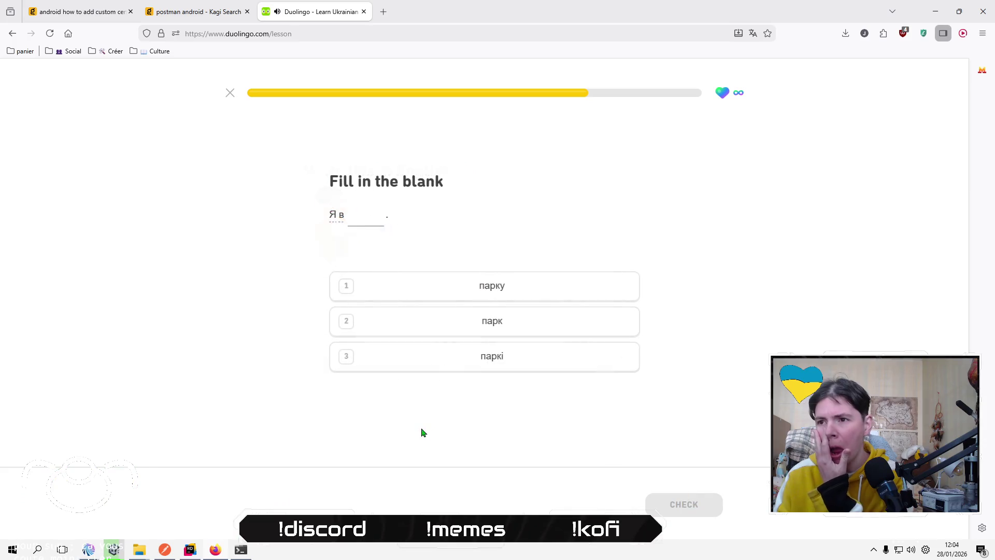
Fill two blanks: паркі (marked wrong), then Денвері.
{"action": "left_click", "coordinate": [478, 371]}
{"action": "left_click", "coordinate": [683, 510]}
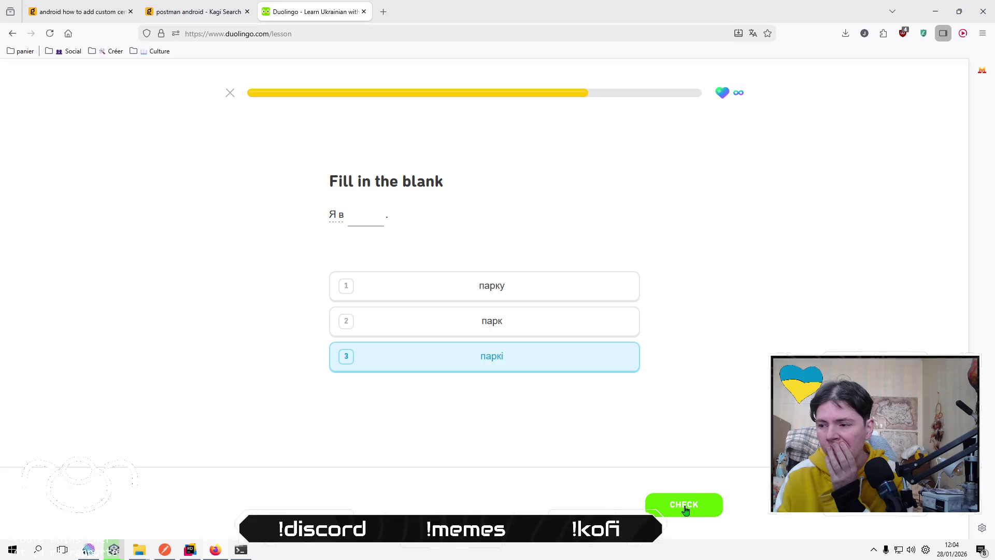
{"action": "left_click", "coordinate": [685, 509]}
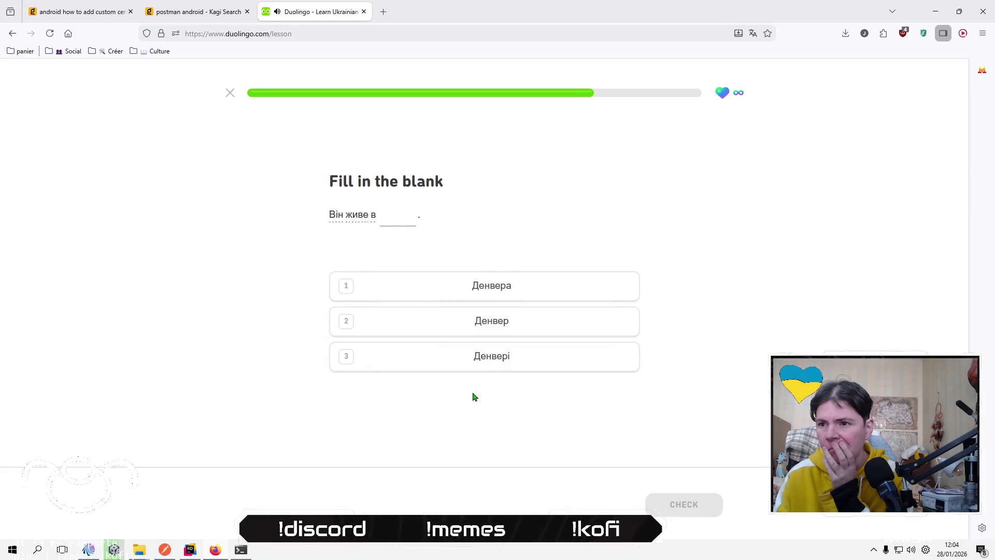
{"action": "left_click", "coordinate": [491, 365]}
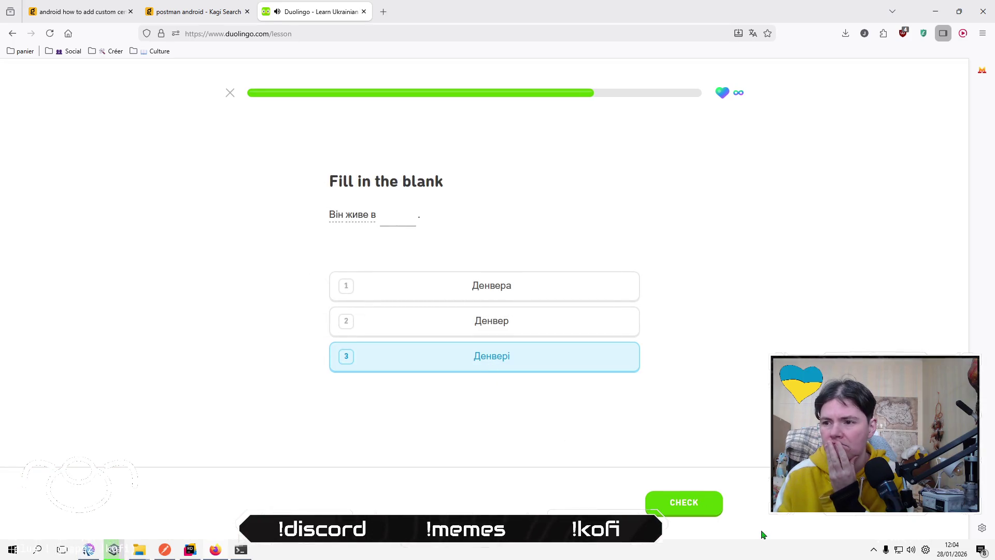
{"action": "left_click", "coordinate": [696, 512]}
{"action": "left_click", "coordinate": [696, 512]}
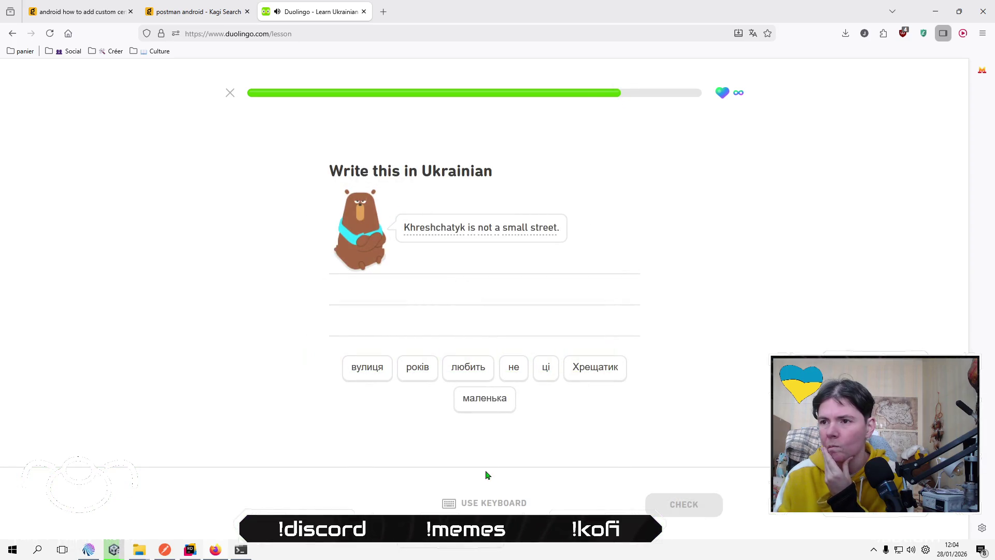
Answer the Khreshchatyk sentence as 'Хрещатик не маленька вулиця' and have it checked.
{"action": "left_click", "coordinate": [597, 373]}
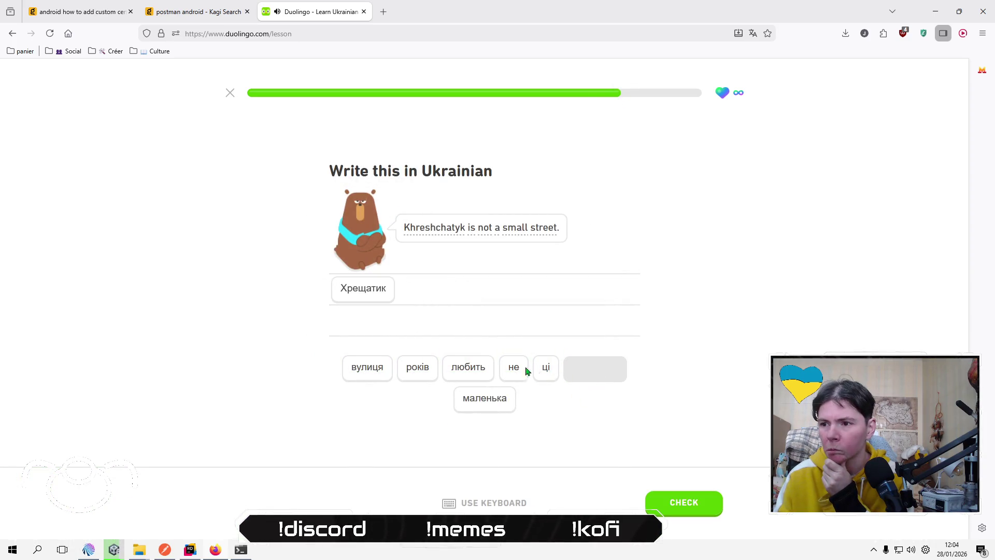
{"action": "left_click", "coordinate": [519, 370]}
{"action": "left_click", "coordinate": [491, 396]}
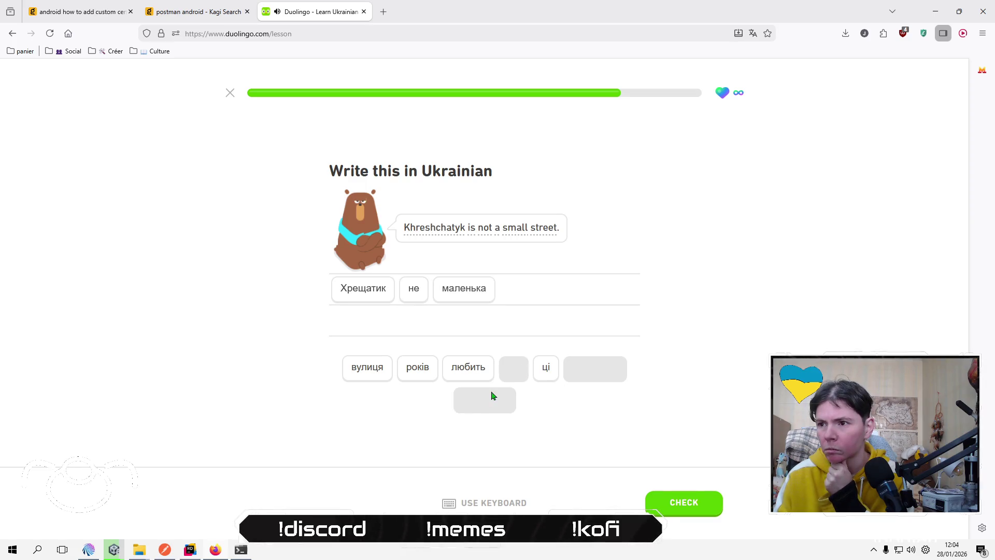
{"action": "left_click", "coordinate": [465, 372]}
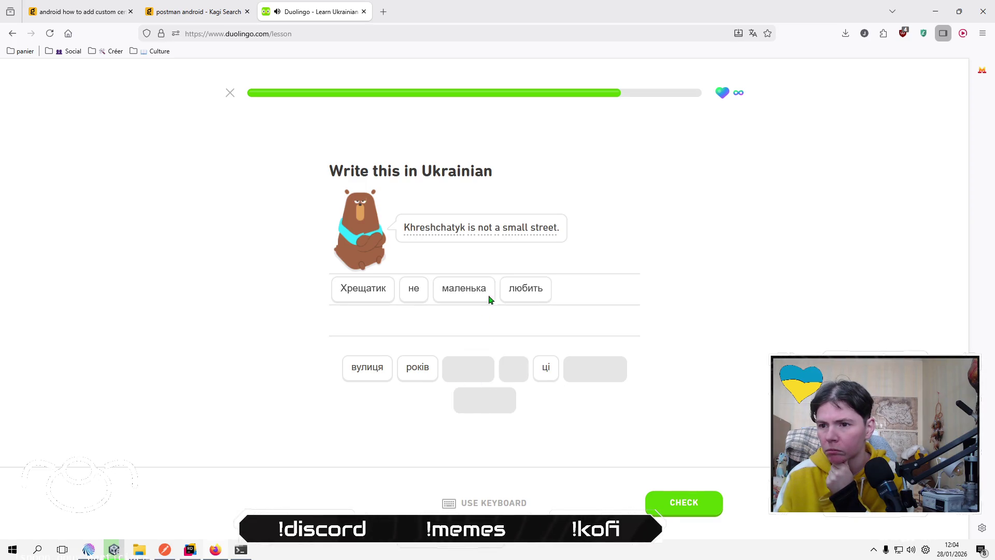
{"action": "left_click", "coordinate": [530, 288]}
{"action": "left_click", "coordinate": [366, 368]}
{"action": "left_click", "coordinate": [681, 504]}
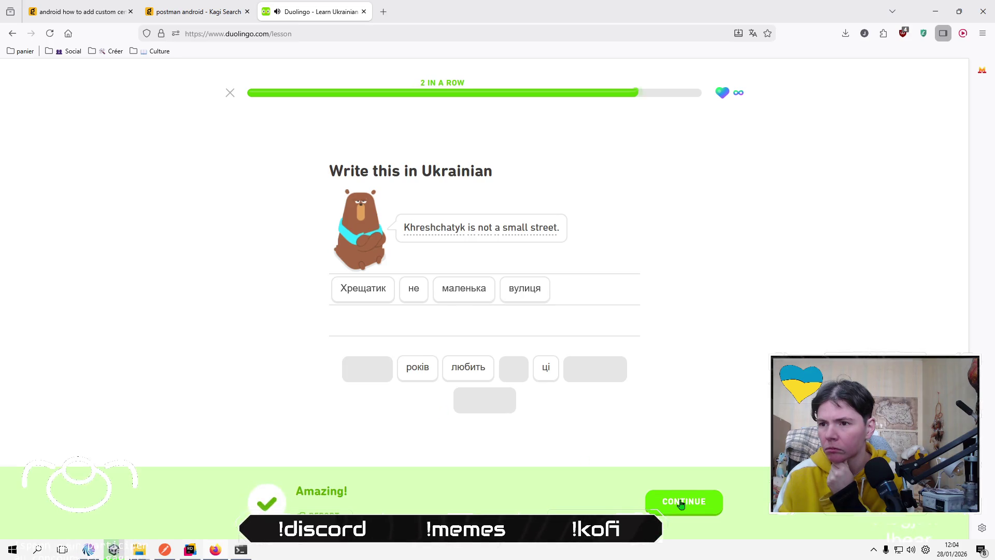
{"action": "left_click", "coordinate": [682, 503]}
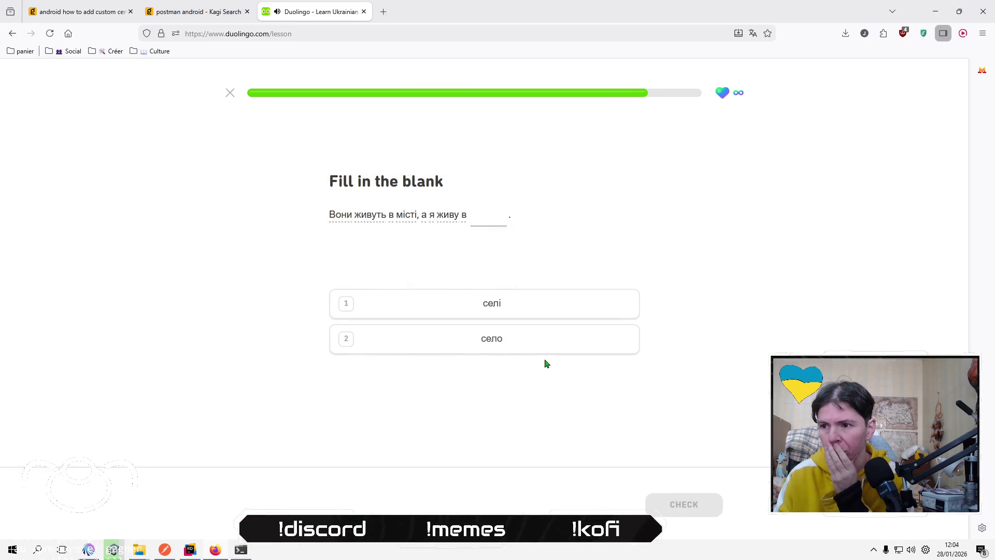
Fill the last blanks with селі and парку, finishing with 40 XP and 79%.
{"action": "key", "text": "1"}
{"action": "left_click", "coordinate": [688, 499]}
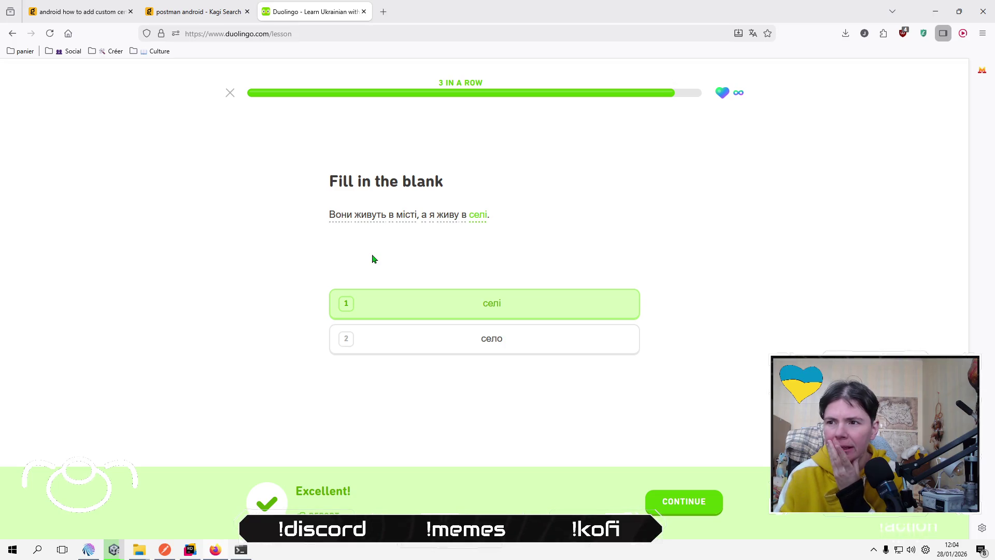
{"action": "left_click", "coordinate": [685, 516]}
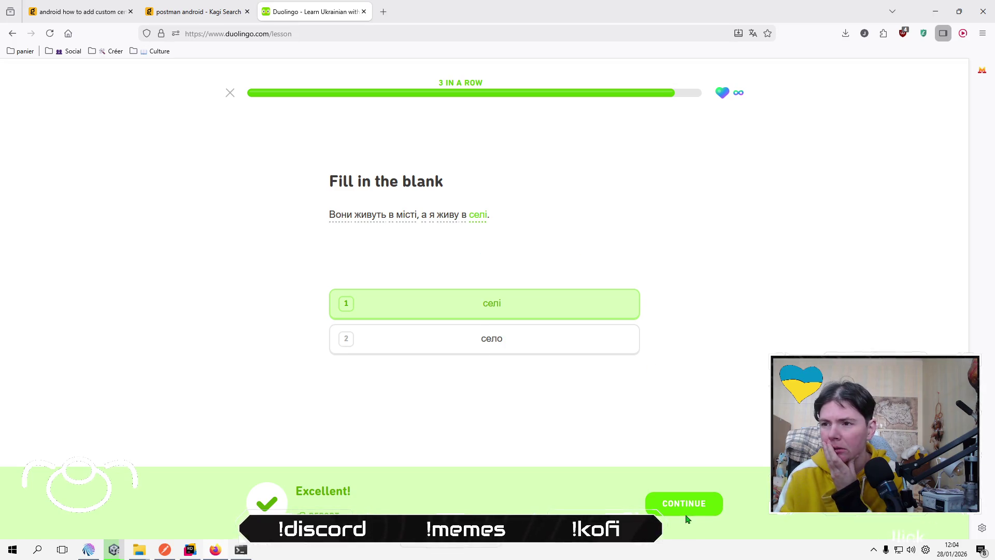
{"action": "left_click", "coordinate": [492, 286]}
{"action": "left_click", "coordinate": [685, 504]}
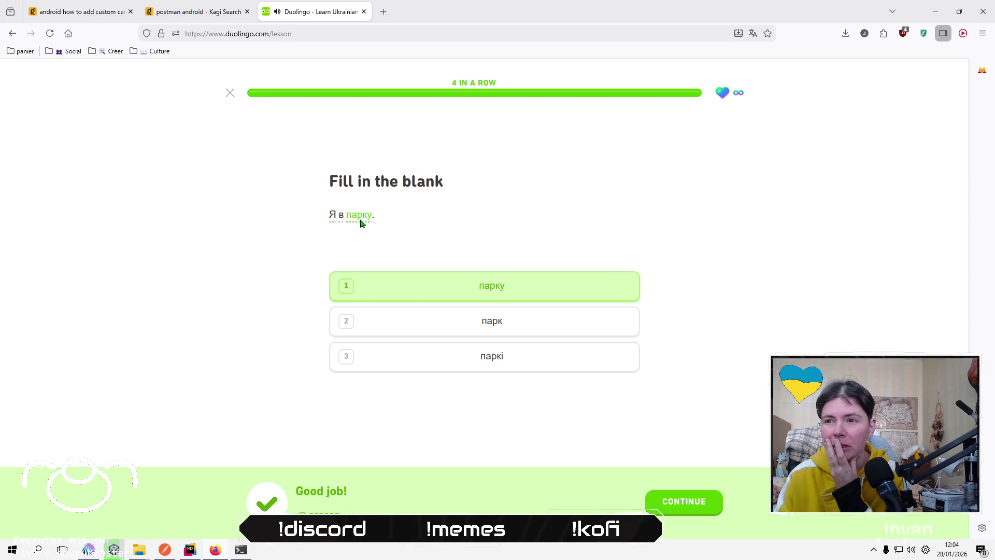
{"action": "mouse_move", "coordinate": [362, 223]}
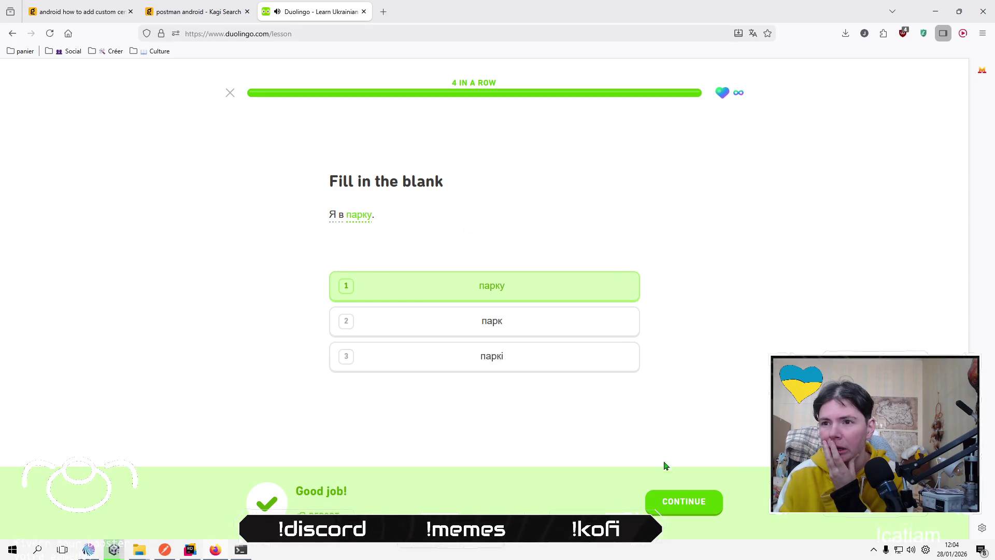
{"action": "left_click", "coordinate": [673, 499]}
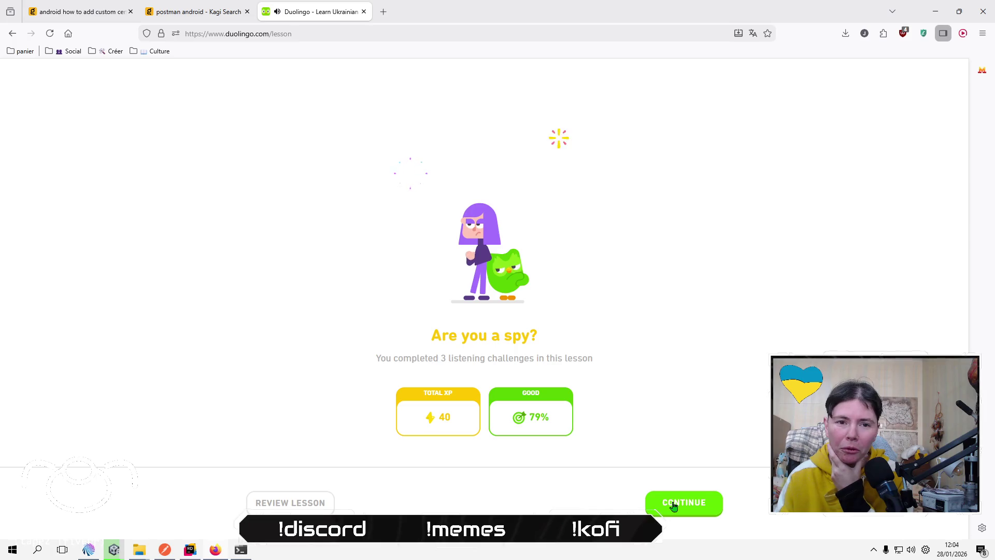
Advance through the lesson's score, streak, daily quest, gems, unit and leaderboard screens to the learn path.
{"action": "left_click", "coordinate": [685, 503]}
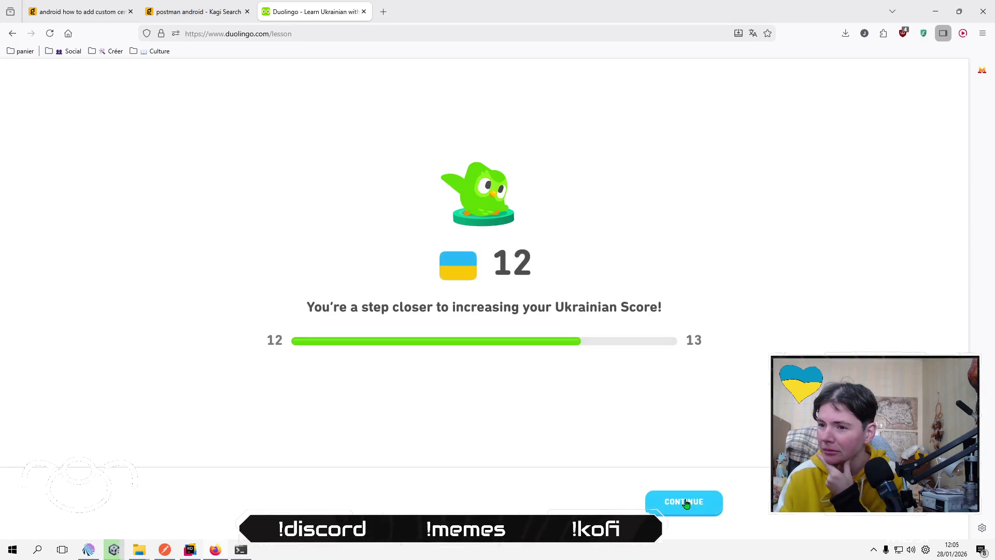
{"action": "left_click", "coordinate": [685, 504]}
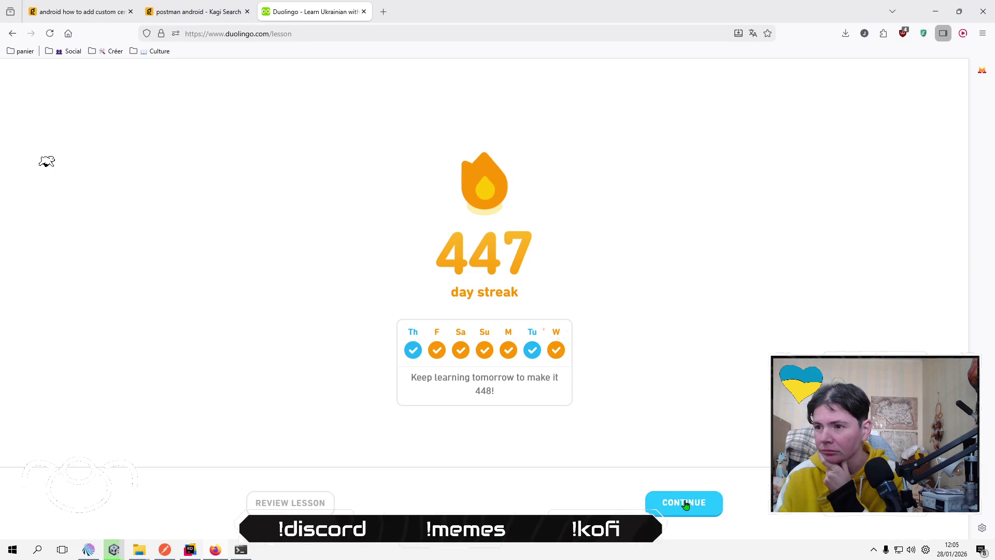
{"action": "left_click", "coordinate": [692, 511]}
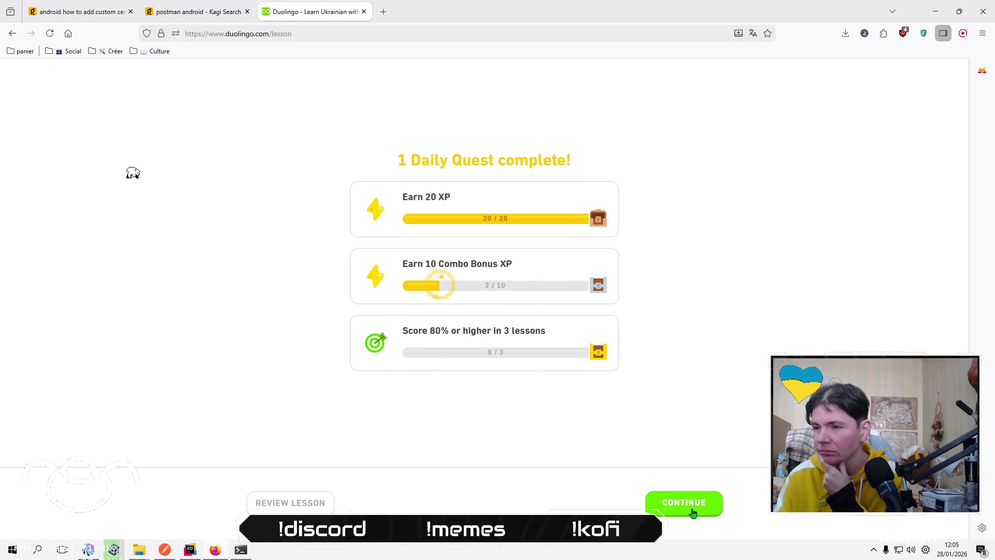
{"action": "left_click", "coordinate": [693, 511]}
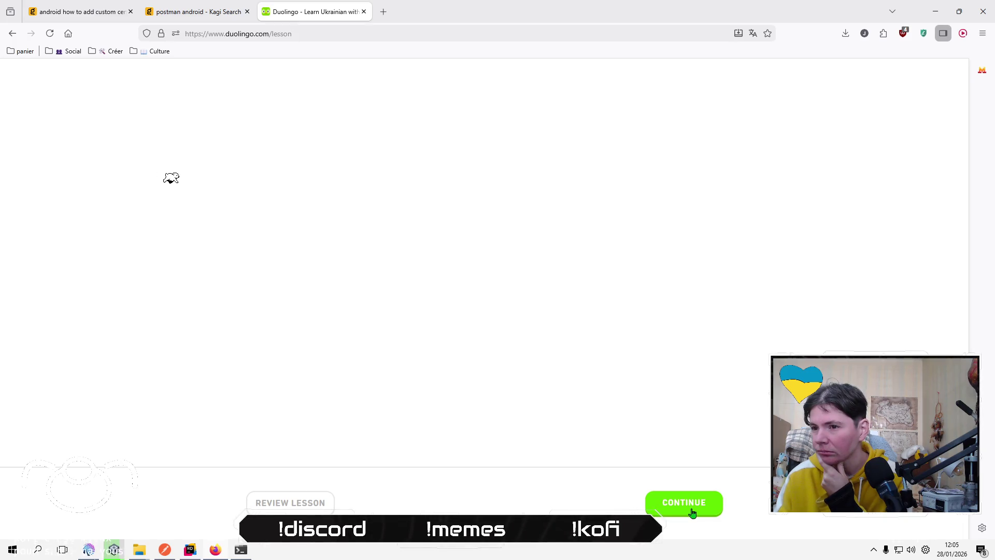
{"action": "left_click", "coordinate": [692, 511]}
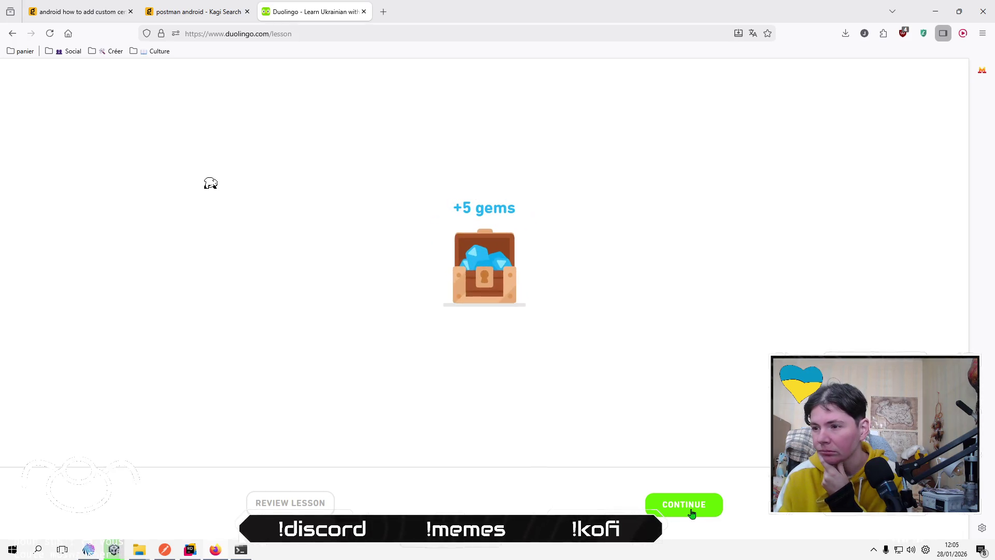
{"action": "left_click", "coordinate": [691, 512]}
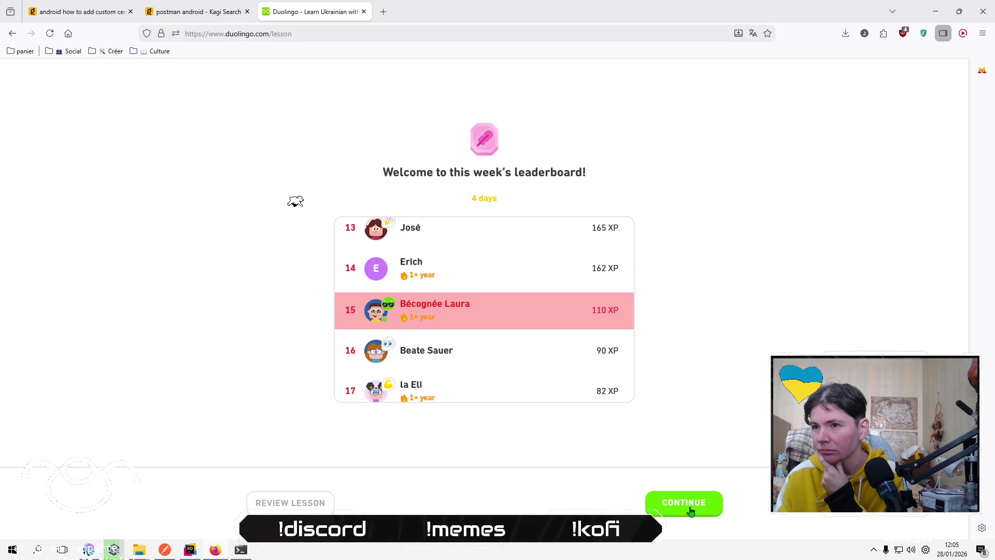
{"action": "left_click", "coordinate": [690, 511]}
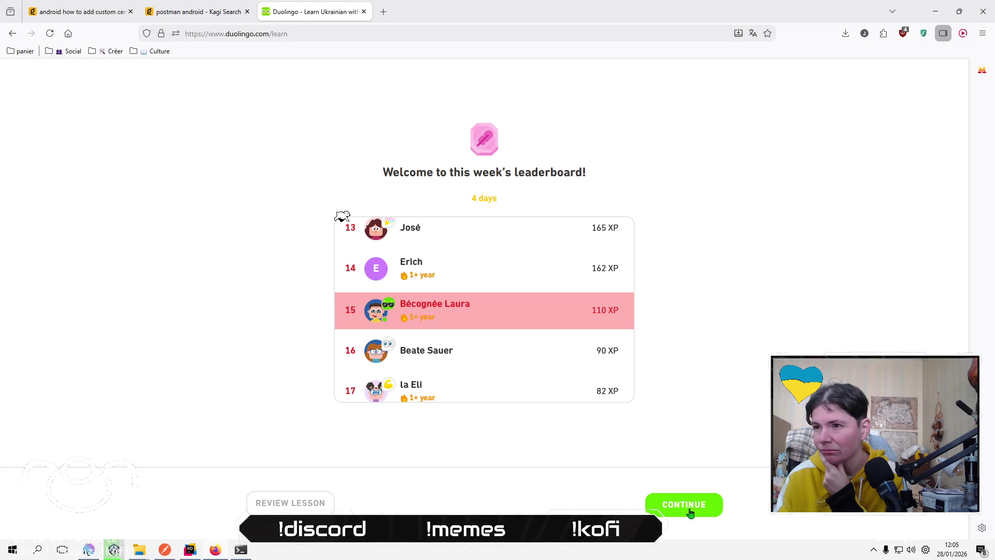
{"action": "left_click", "coordinate": [688, 509]}
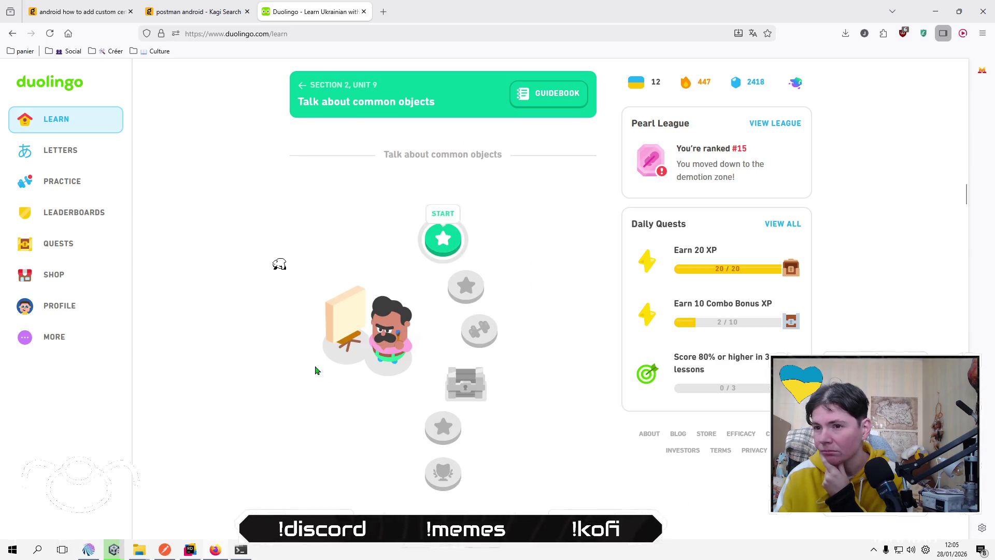
Close the Duolingo tab to return to the 'postman android' Kagi results.
{"action": "scroll", "coordinate": [318, 371], "scroll_direction": "up", "scroll_amount": 4}
{"action": "scroll", "coordinate": [311, 373], "scroll_direction": "down", "scroll_amount": 2}
{"action": "scroll", "coordinate": [308, 373], "scroll_direction": "down", "scroll_amount": 2}
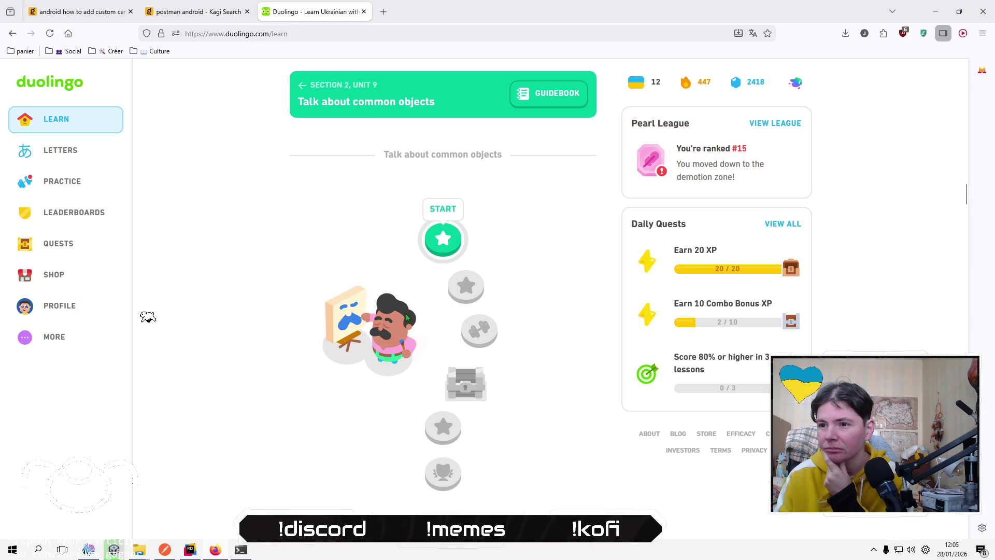
{"action": "left_click", "coordinate": [364, 11]}
Bring up Unity's Incremental Player Build progress window from the taskbar.
{"action": "mouse_move", "coordinate": [117, 554]}
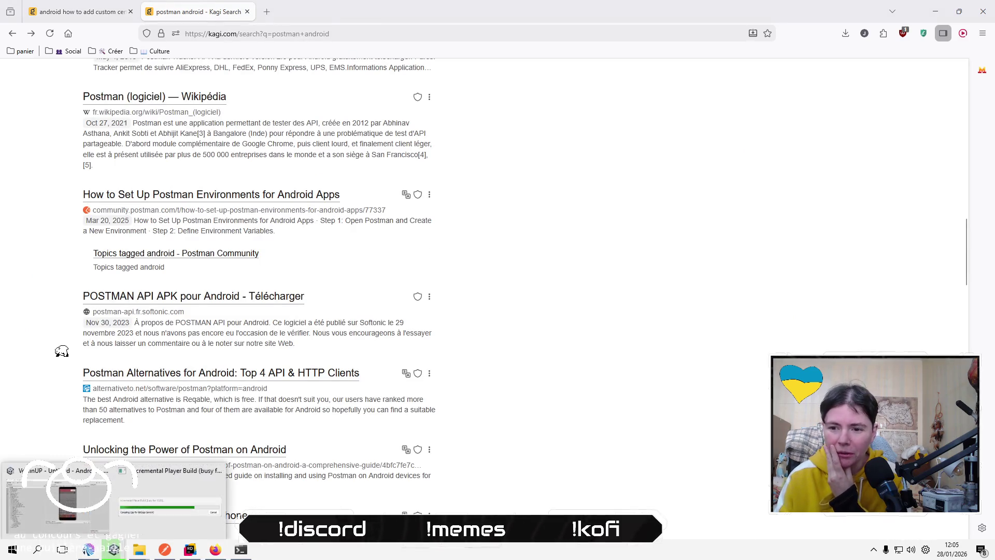
{"action": "left_click", "coordinate": [79, 490]}
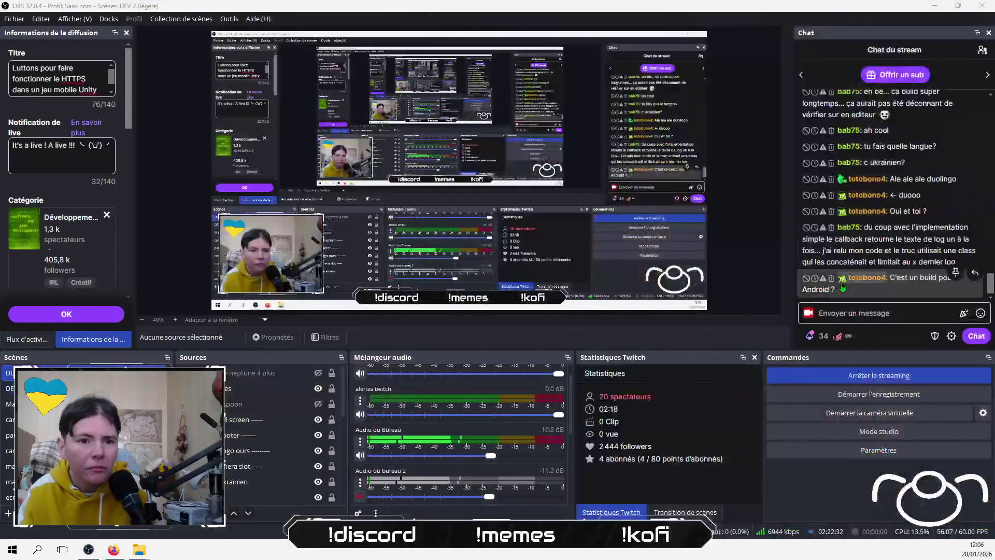
View a chat viewer's profile card, start and cancel a reply, then return to Firefox.
{"action": "left_click", "coordinate": [843, 284]}
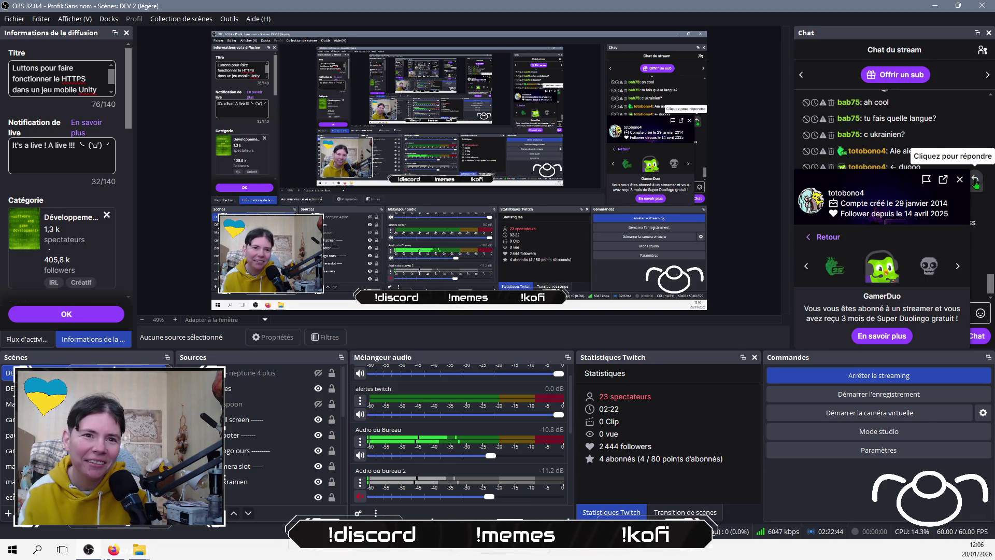
{"action": "left_click", "coordinate": [976, 182]}
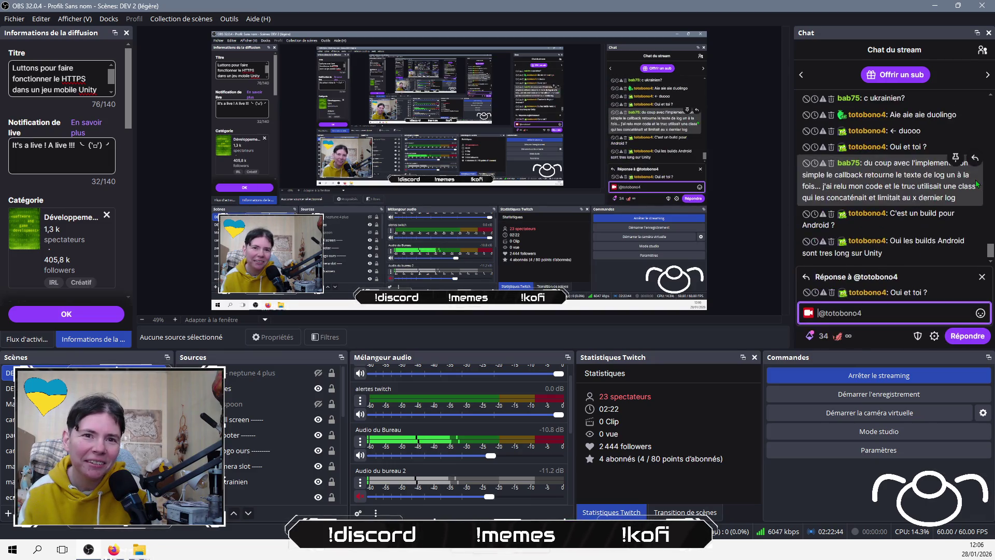
{"action": "left_click", "coordinate": [981, 276]}
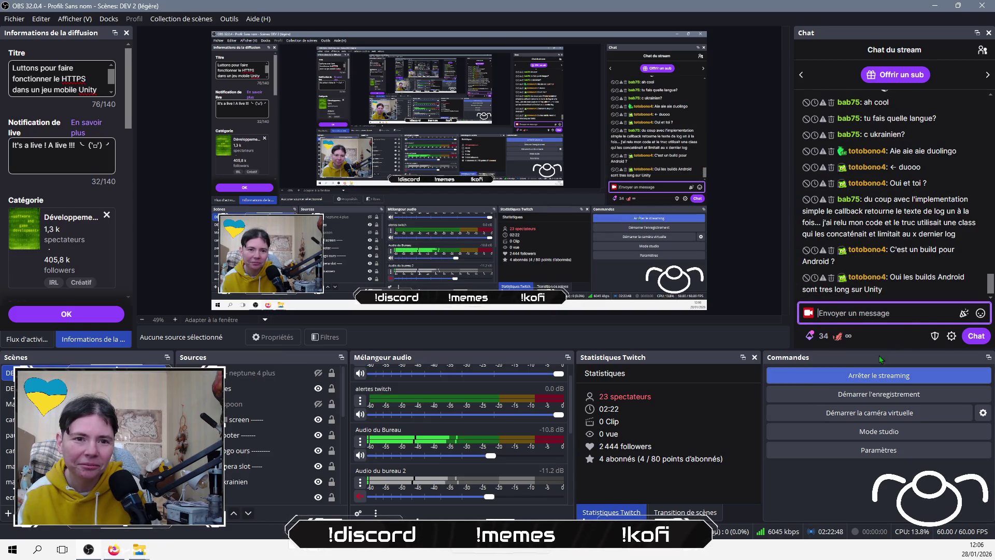
{"action": "left_click", "coordinate": [893, 334]}
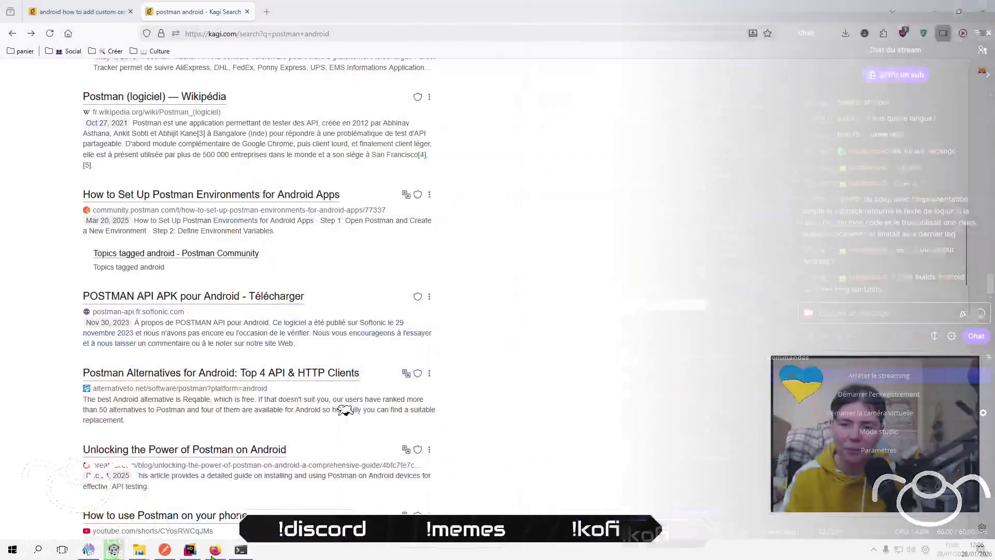
{"action": "key", "text": "alt+Tab"}
Check Unity's build progress window, nudge it slightly, then close the Firefox window.
{"action": "mouse_move", "coordinate": [114, 549]}
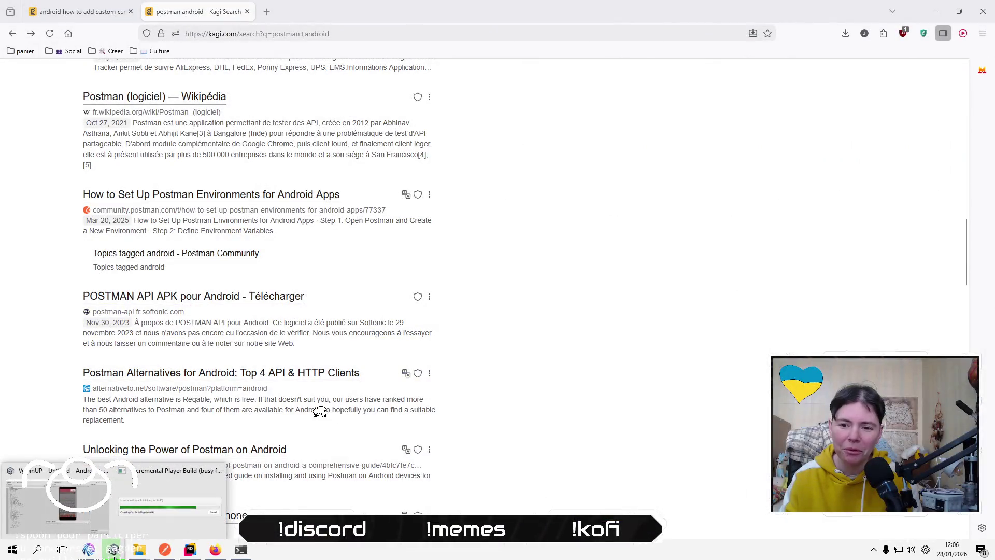
{"action": "left_click", "coordinate": [171, 505]}
{"action": "left_click_drag", "start_coordinate": [439, 218], "coordinate": [441, 217]}
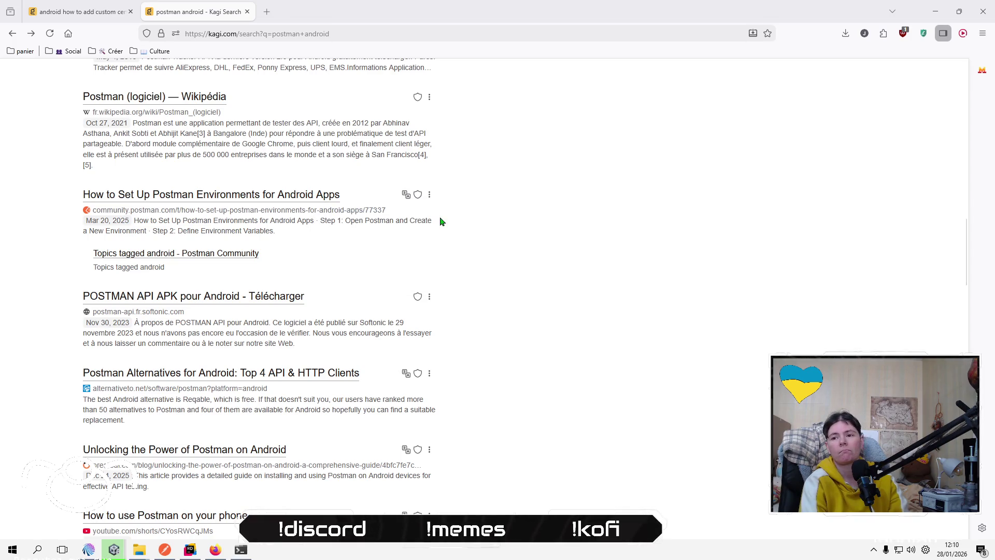
{"action": "left_click", "coordinate": [990, 5]}
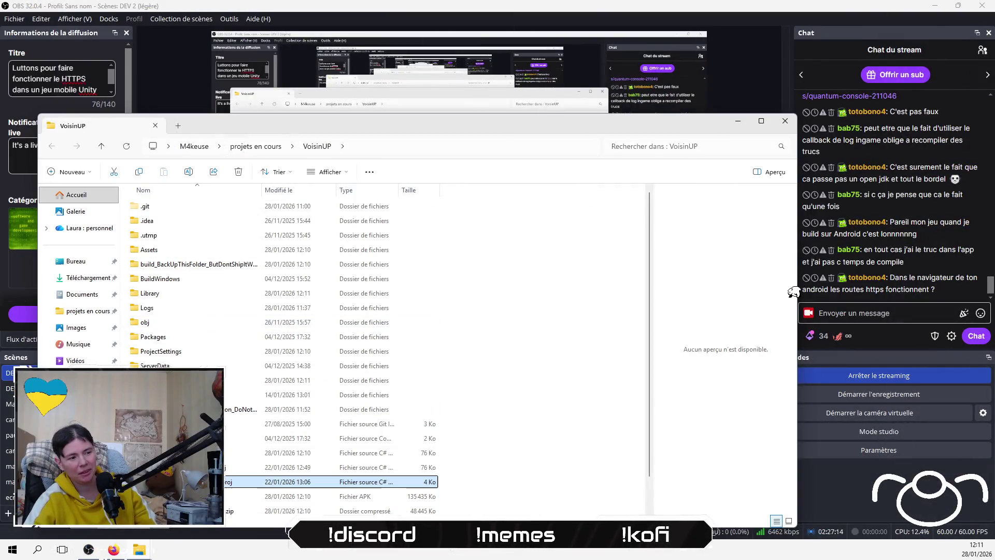
Copy build.apk and open the Redmi Note 13 Pro 5G's shared internal storage Download folder.
{"action": "key", "text": "Down"}
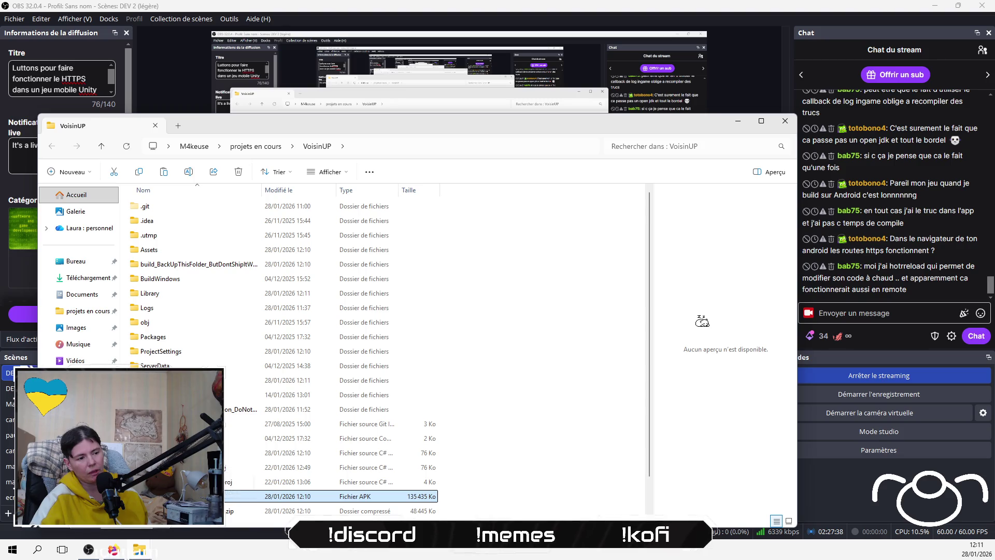
{"action": "right_click", "coordinate": [166, 496]}
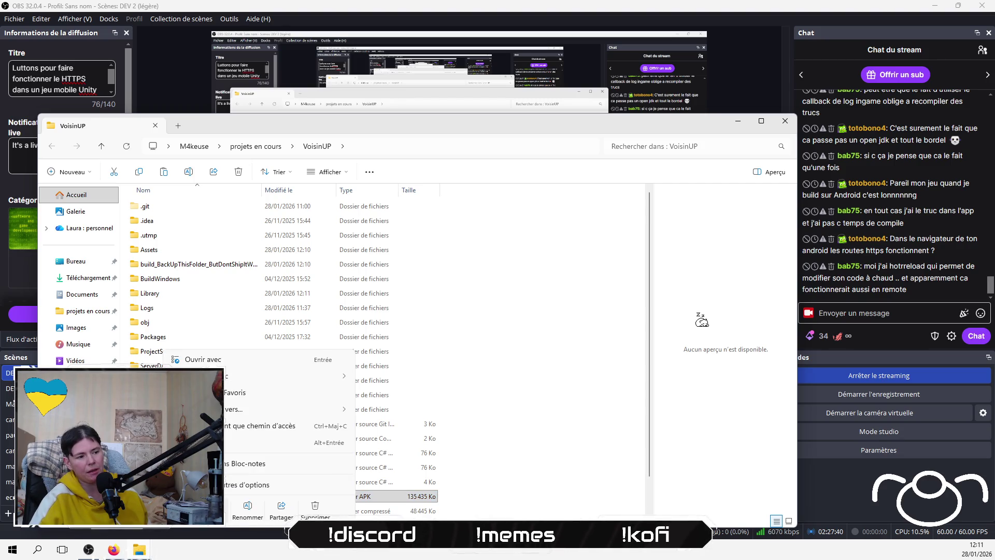
{"action": "key", "text": "Escape"}
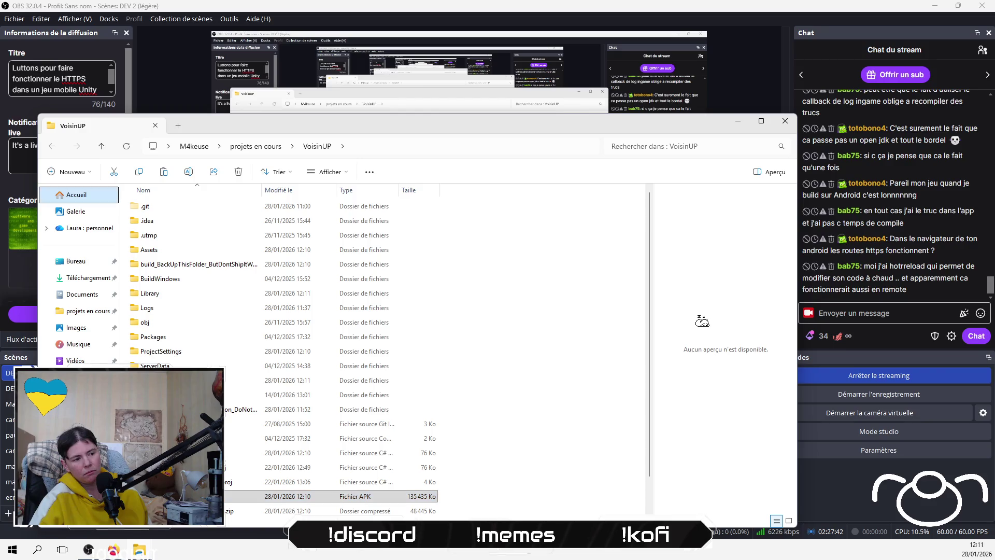
{"action": "left_click", "coordinate": [153, 146]}
{"action": "left_click", "coordinate": [192, 222]}
{"action": "double_click", "coordinate": [192, 221]}
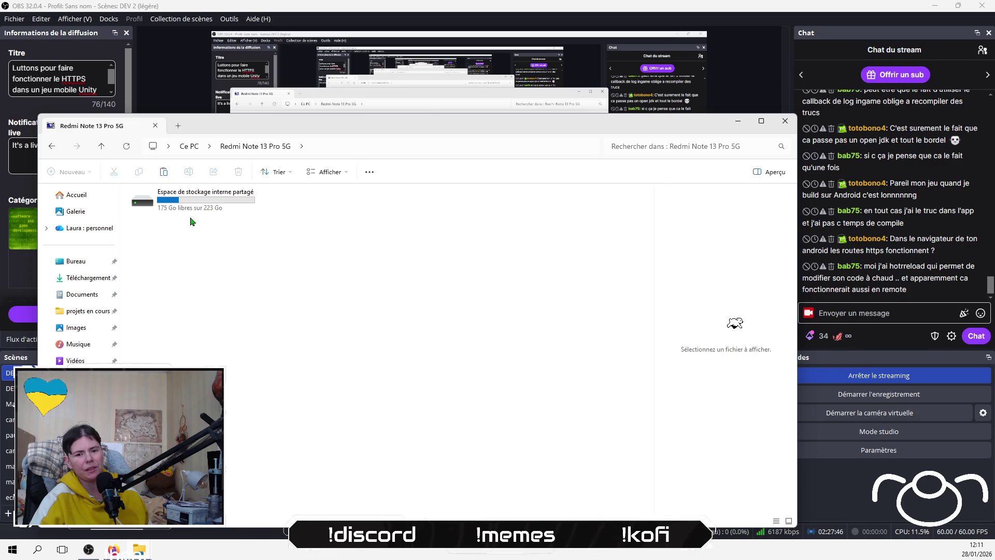
{"action": "double_click", "coordinate": [205, 214]}
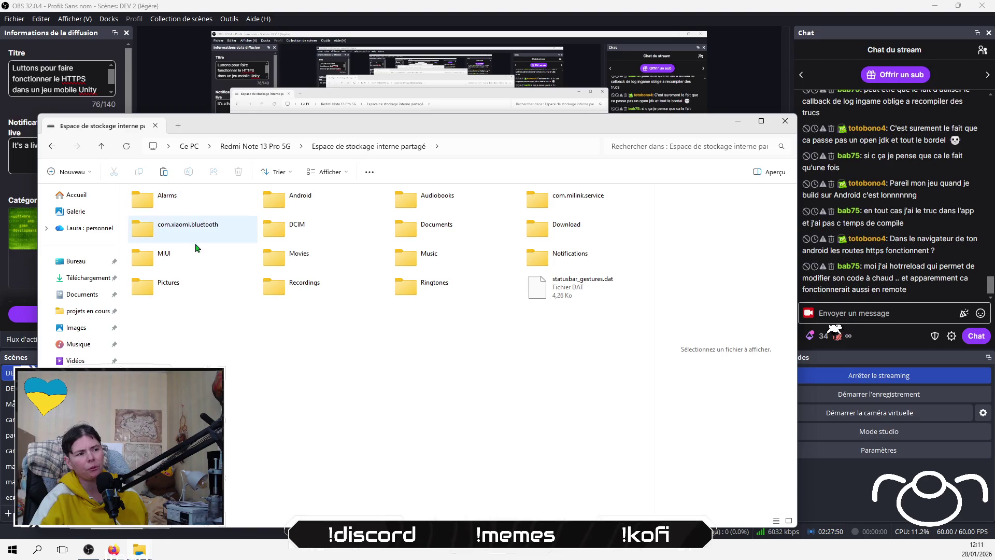
{"action": "double_click", "coordinate": [568, 234]}
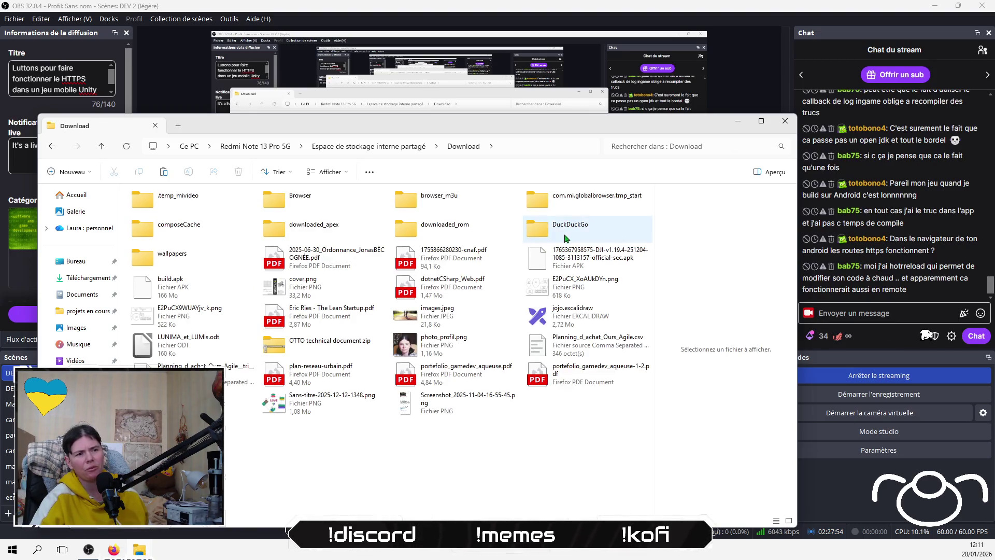
Paste build.apk into Download, replacing the older 166 Mo copy with the new 132 Mo one.
{"action": "right_click", "coordinate": [429, 461]}
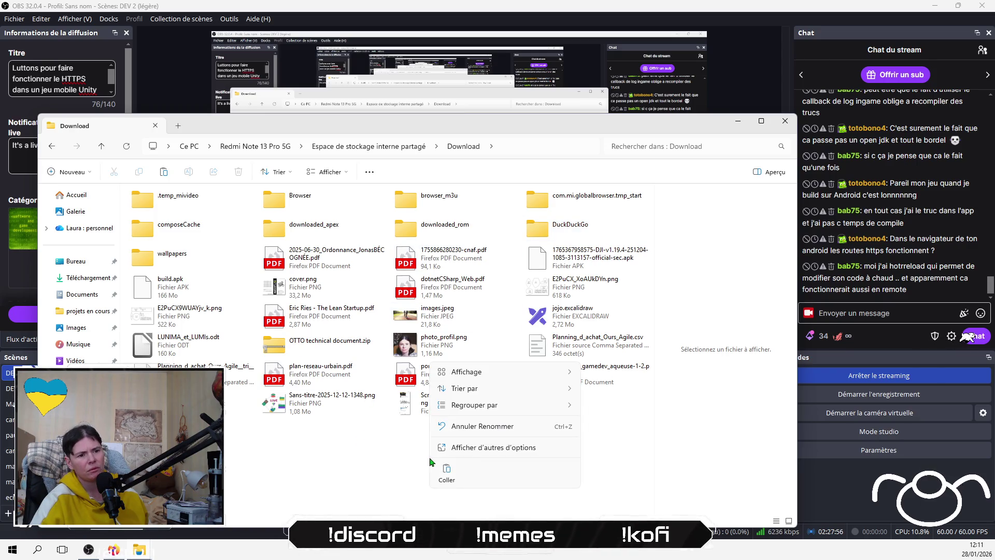
{"action": "left_click", "coordinate": [449, 477]}
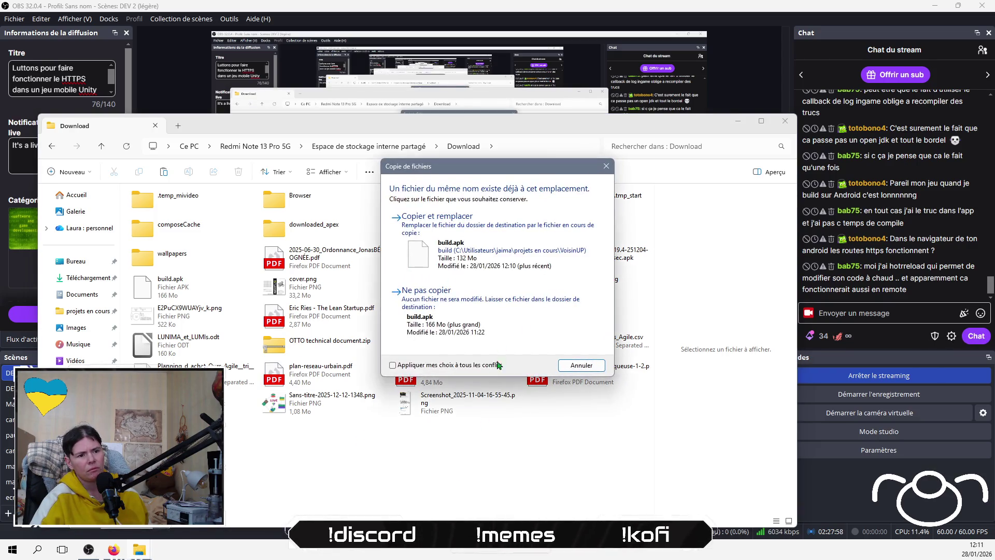
{"action": "left_click", "coordinate": [506, 263]}
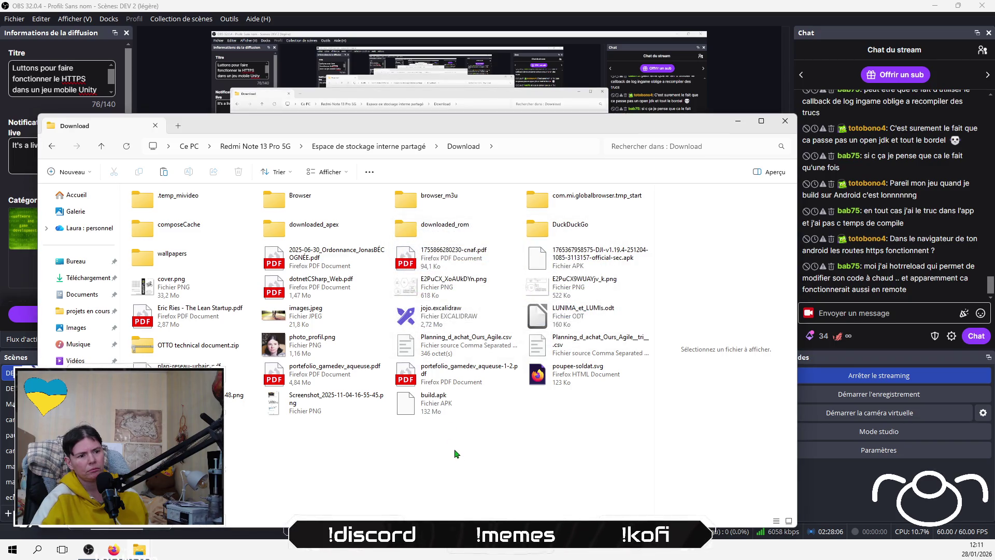
{"action": "left_click", "coordinate": [438, 407]}
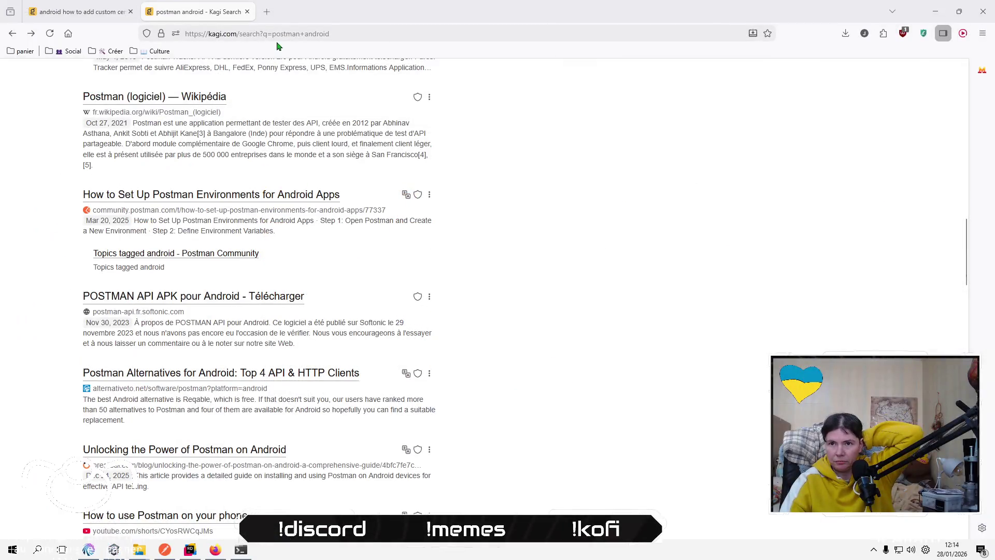
{"action": "left_click", "coordinate": [280, 34]}
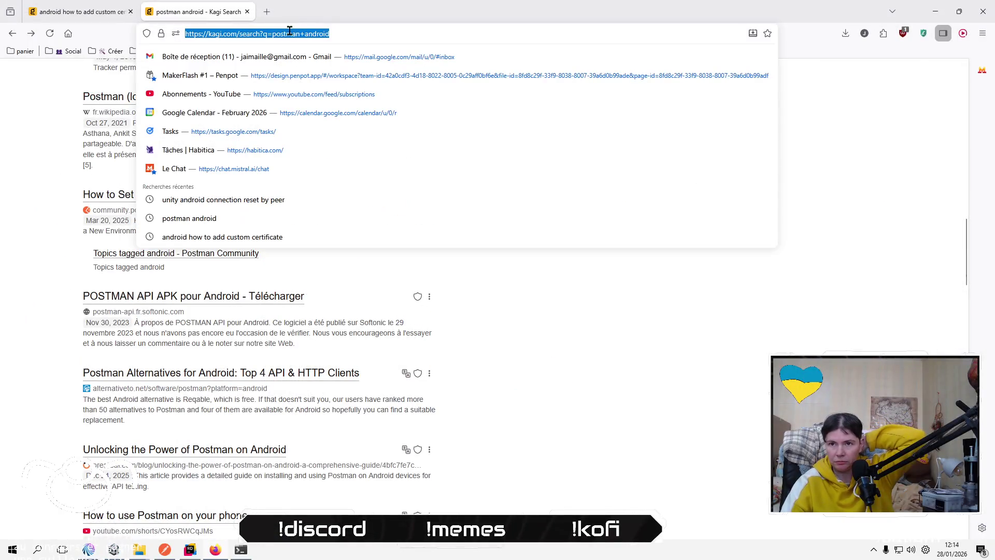
Search Kagi for 'unity android big development console'.
{"action": "scroll", "coordinate": [691, 407], "scroll_direction": "up", "scroll_amount": 10}
{"action": "left_click", "coordinate": [484, 296]}
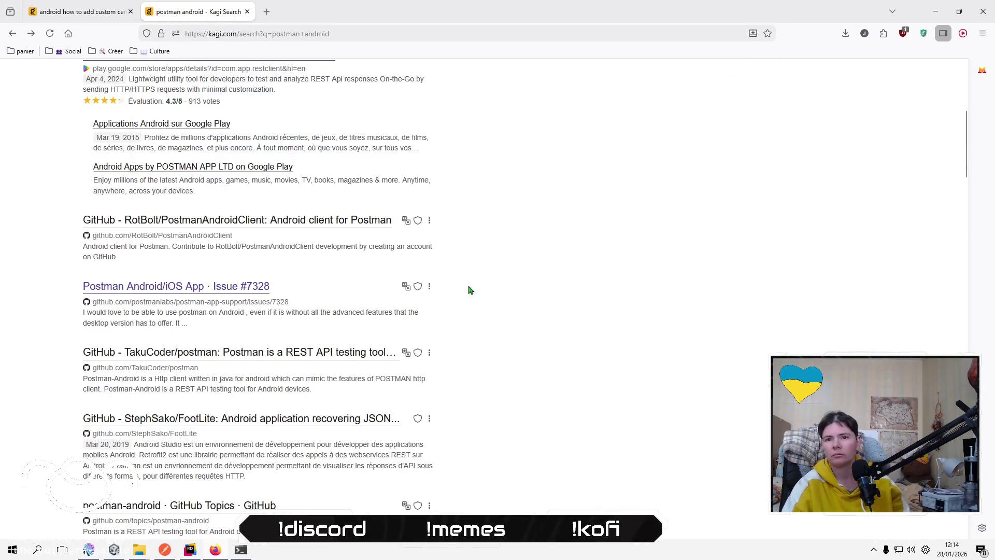
{"action": "scroll", "coordinate": [484, 295], "scroll_direction": "up", "scroll_amount": 5}
{"action": "left_click", "coordinate": [210, 83]}
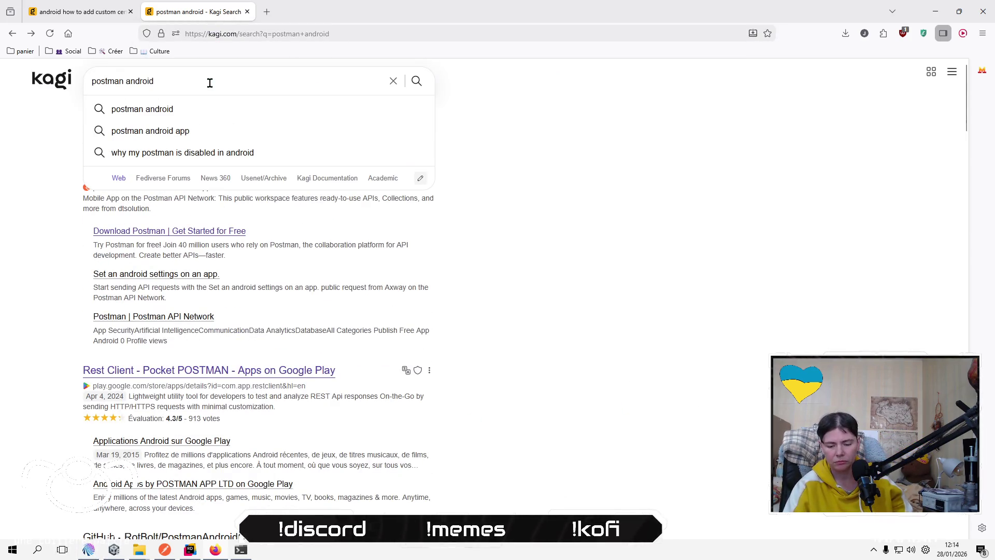
{"action": "key", "text": "ctrl+a"}
{"action": "type", "text": "unity andr"}
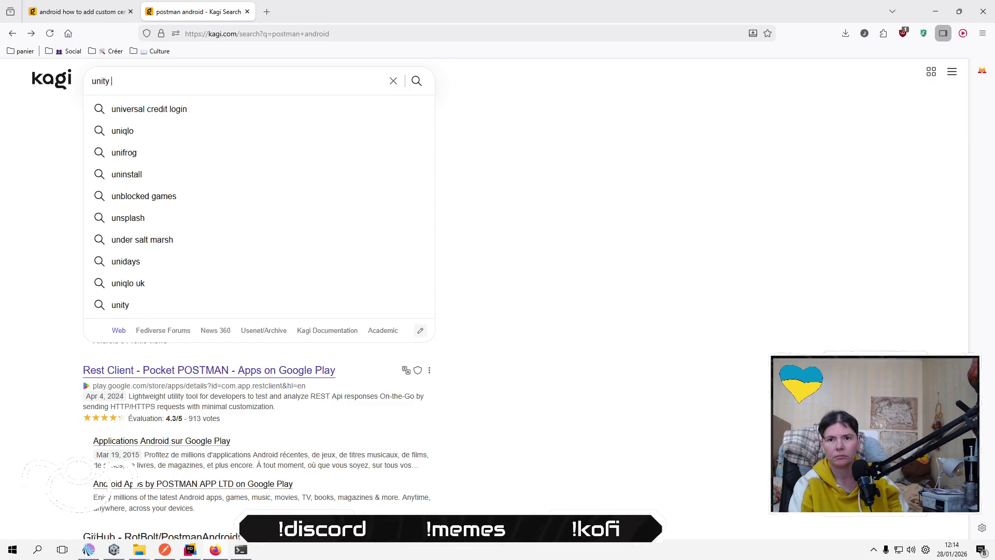
{"action": "key", "text": "BackSpace"}
{"action": "key", "text": "BackSpace"}
{"action": "key", "text": "BackSpace"}
{"action": "type", "text": "ndr"}
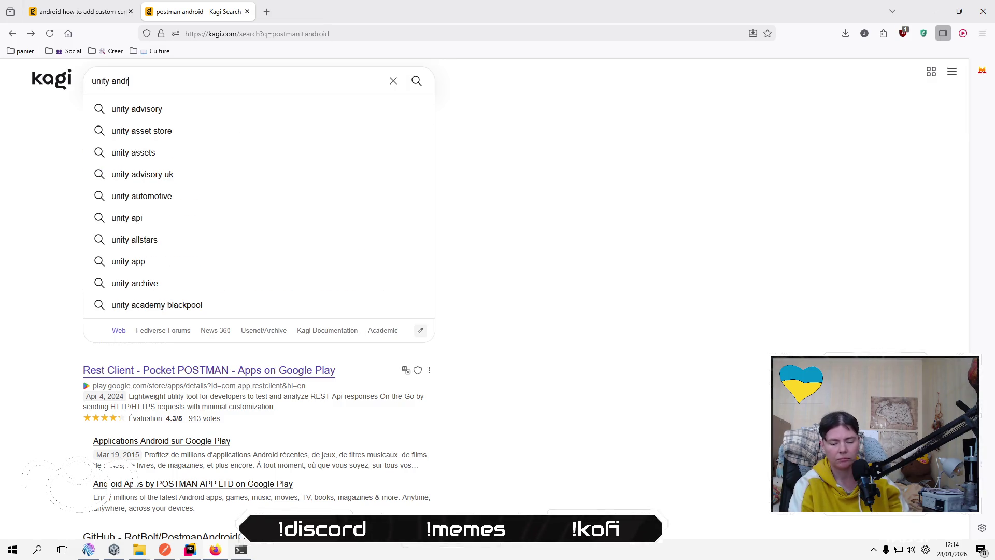
{"action": "type", "text": "oid big d"}
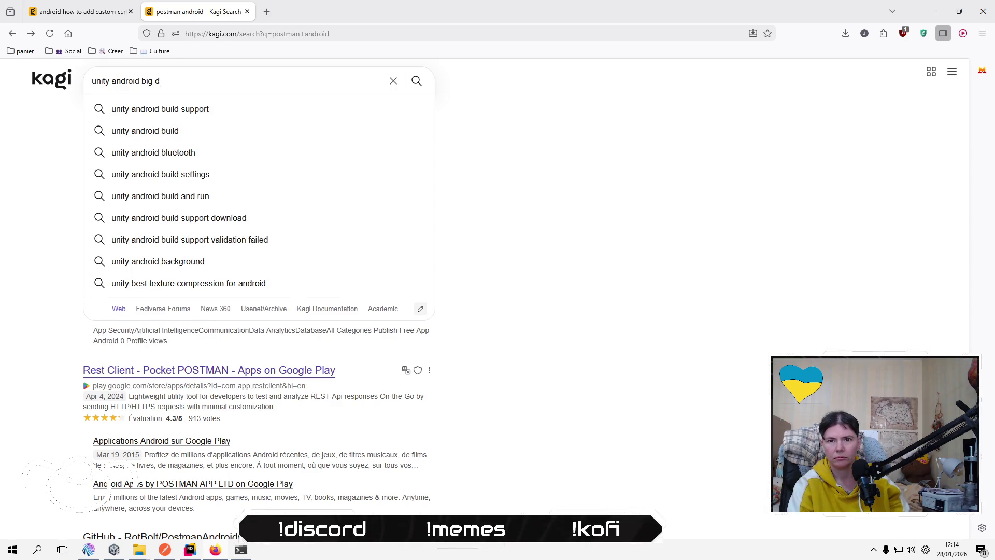
{"action": "type", "text": "evelopment console"}
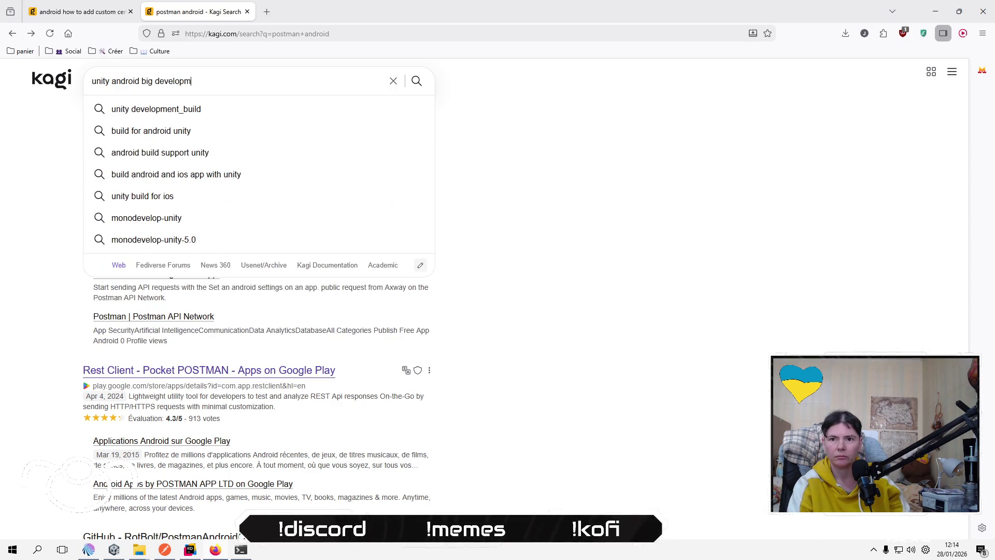
{"action": "key", "text": "Return"}
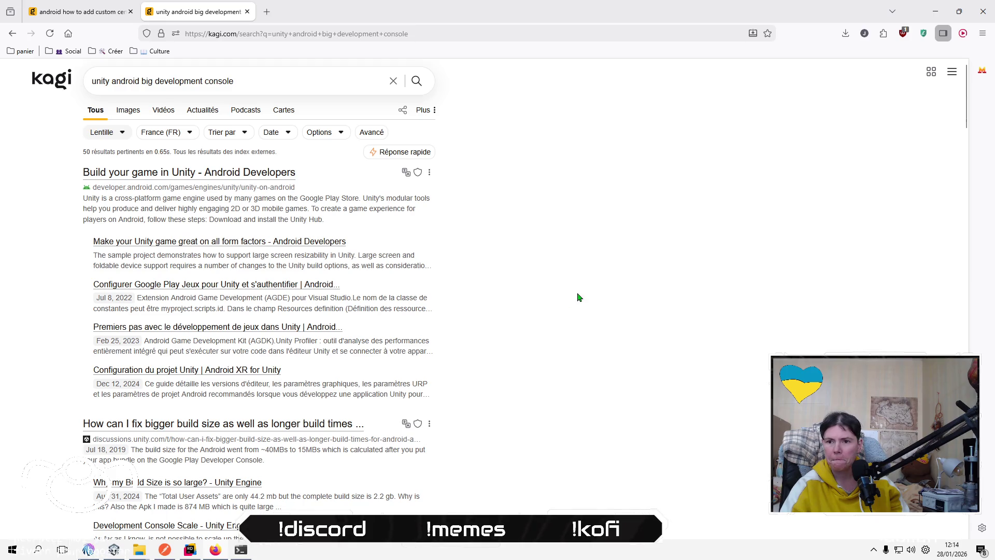
Revise the query to 'unity android make development console bigger' and search again.
{"action": "scroll", "coordinate": [578, 296], "scroll_direction": "down", "scroll_amount": 2}
{"action": "scroll", "coordinate": [579, 296], "scroll_direction": "down", "scroll_amount": 3}
{"action": "scroll", "coordinate": [579, 297], "scroll_direction": "down", "scroll_amount": 8}
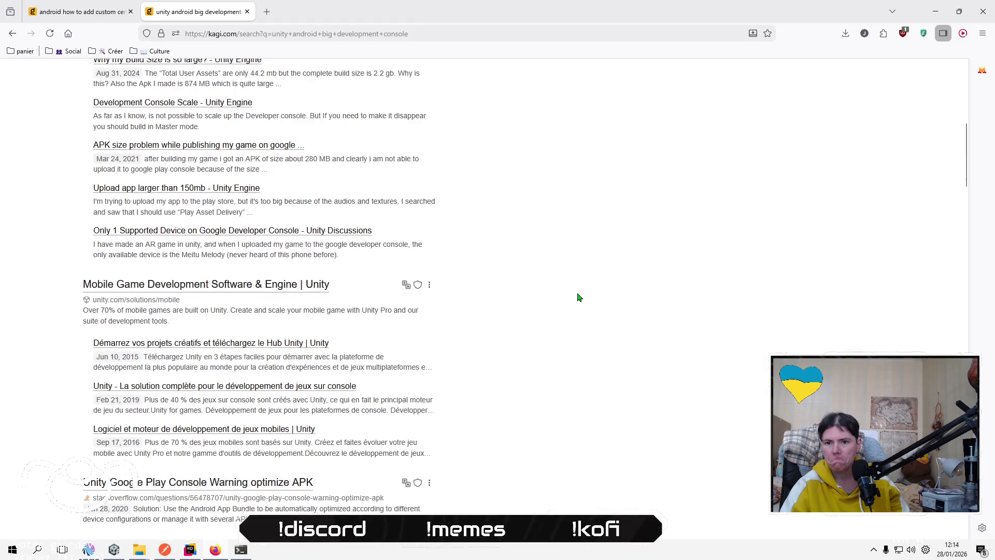
{"action": "scroll", "coordinate": [579, 297], "scroll_direction": "up", "scroll_amount": 15}
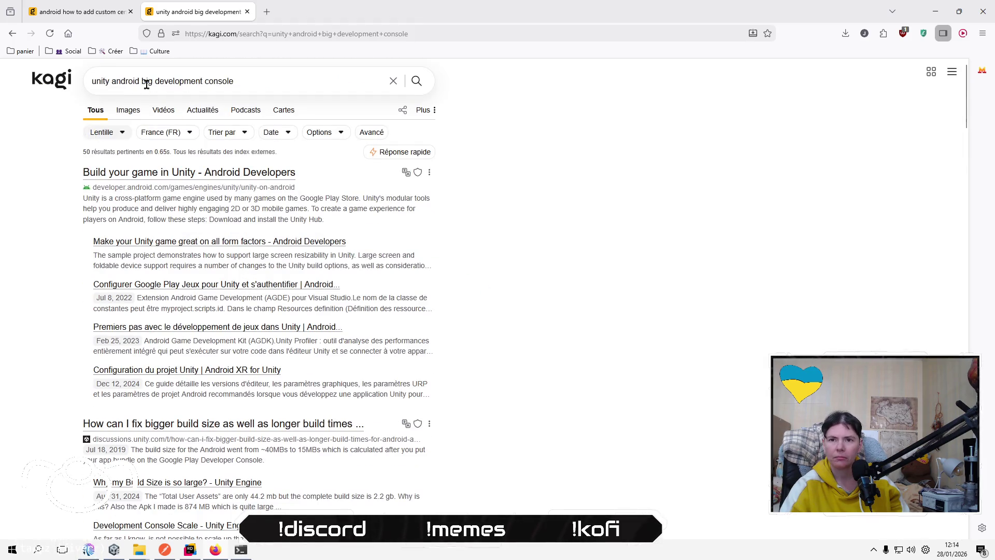
{"action": "double_click", "coordinate": [147, 81]}
{"action": "type", "text": "make "}
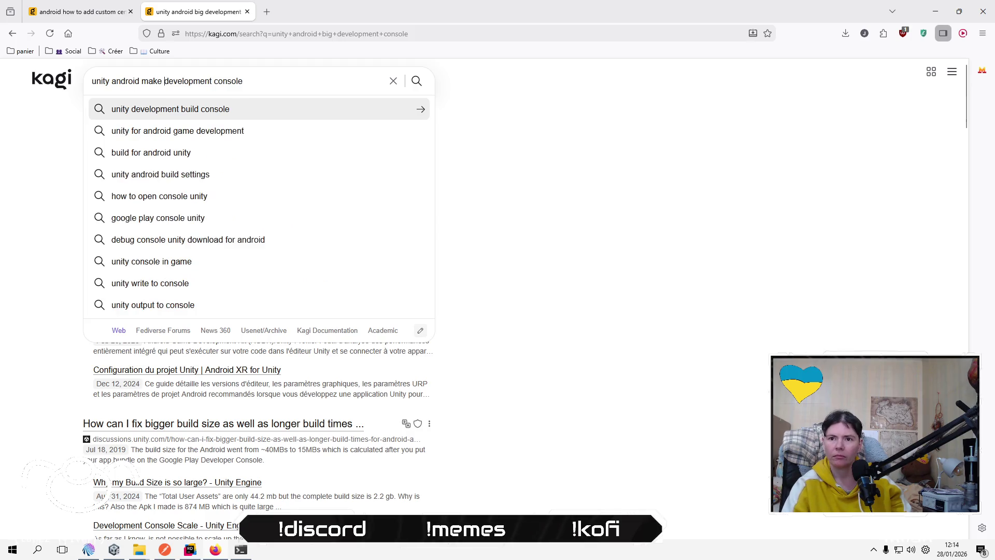
{"action": "type", "text": " bigger"}
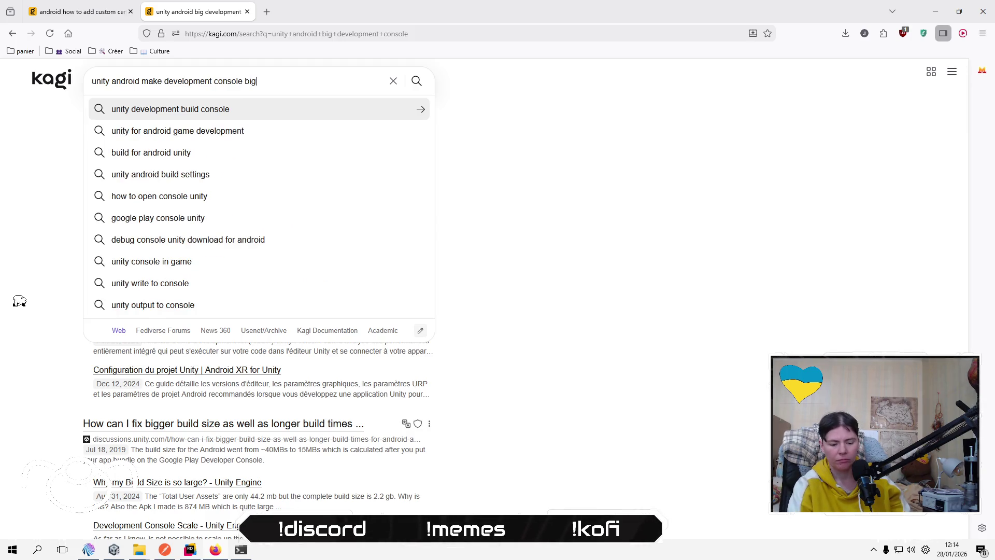
{"action": "key", "text": "Return"}
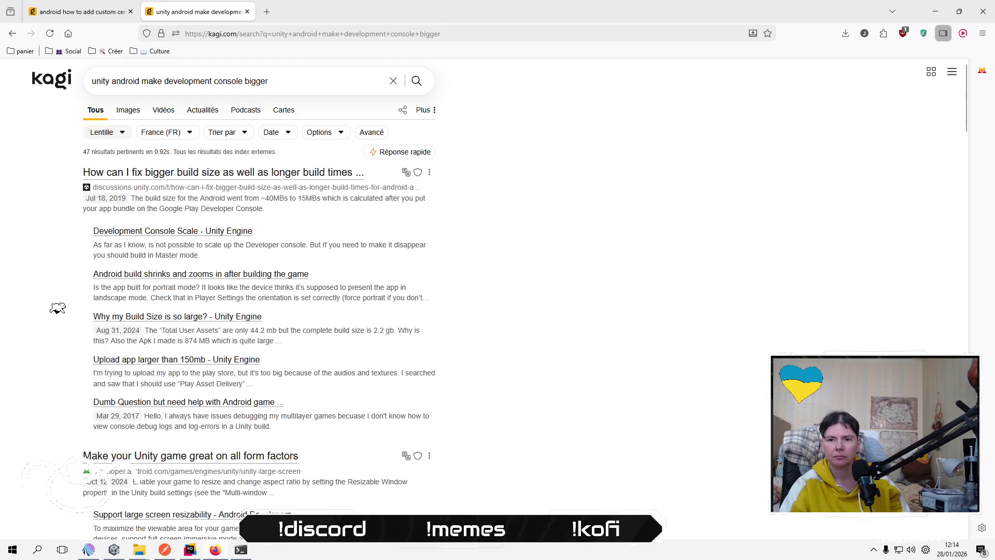
{"action": "scroll", "coordinate": [660, 253], "scroll_direction": "down", "scroll_amount": 4}
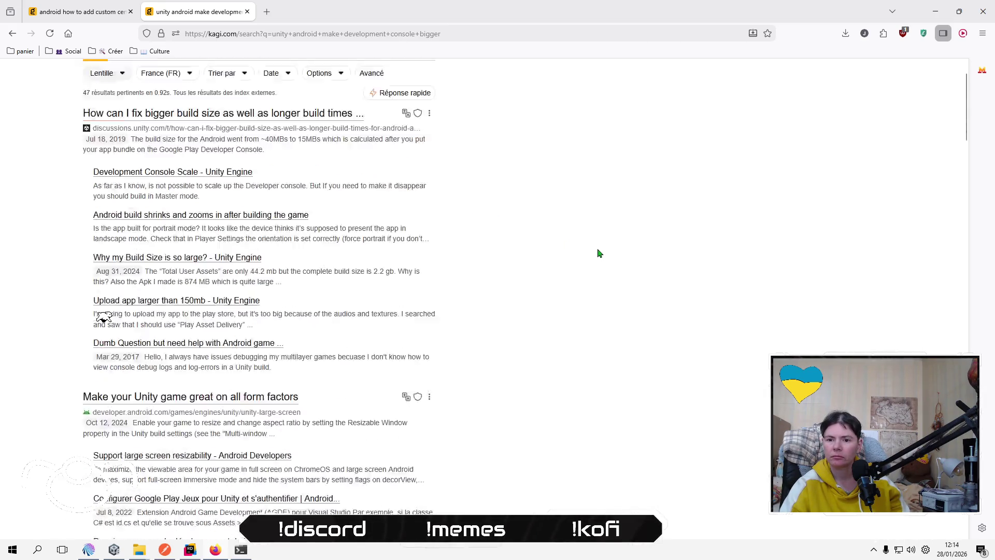
{"action": "scroll", "coordinate": [471, 304], "scroll_direction": "up", "scroll_amount": 4}
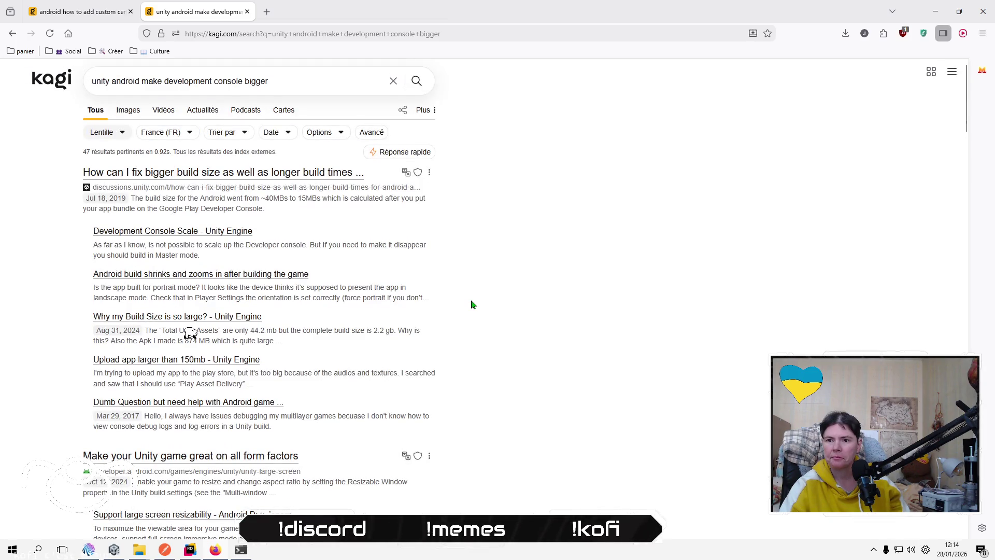
{"action": "left_click", "coordinate": [145, 231]}
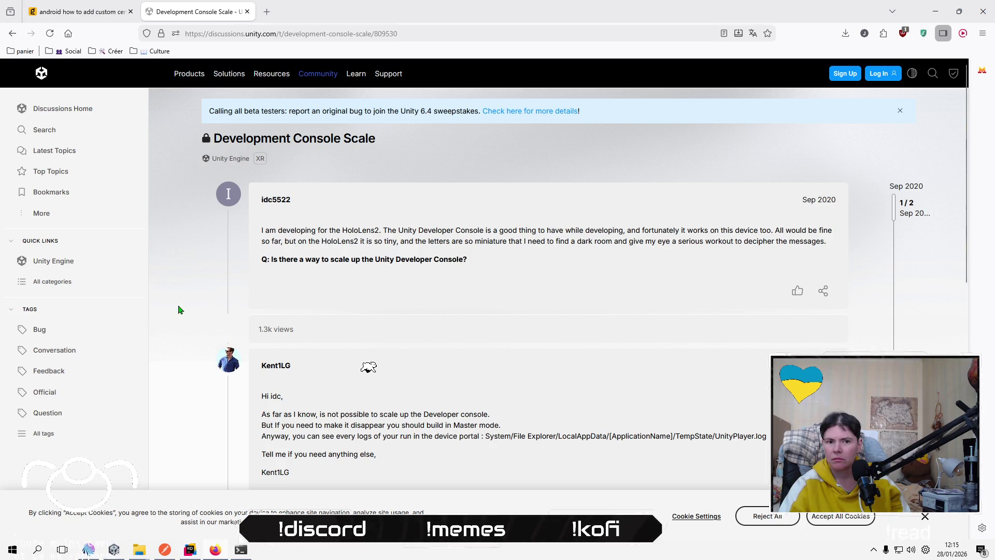
{"action": "scroll", "coordinate": [178, 309], "scroll_direction": "down", "scroll_amount": 1}
{"action": "scroll", "coordinate": [178, 309], "scroll_direction": "down", "scroll_amount": 1}
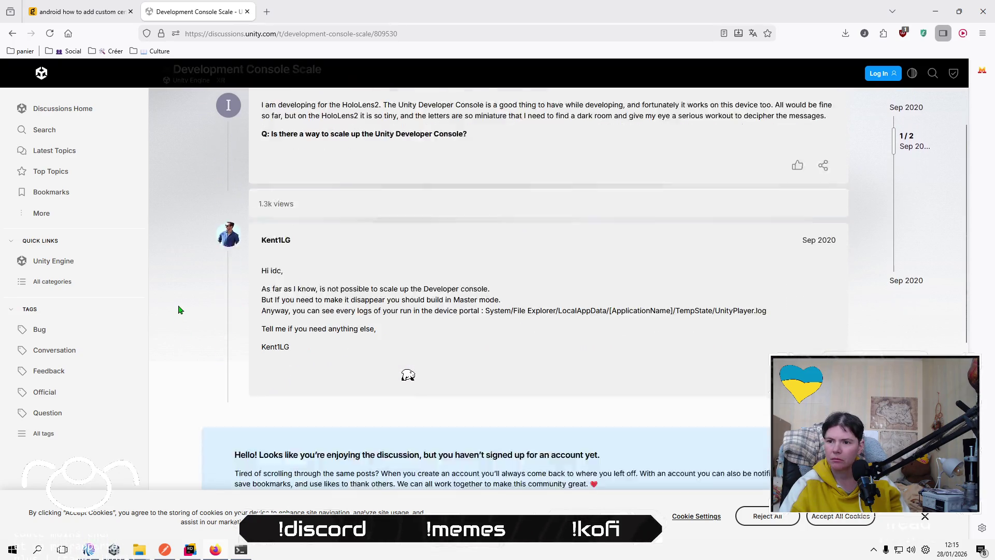
{"action": "scroll", "coordinate": [178, 309], "scroll_direction": "down", "scroll_amount": 3}
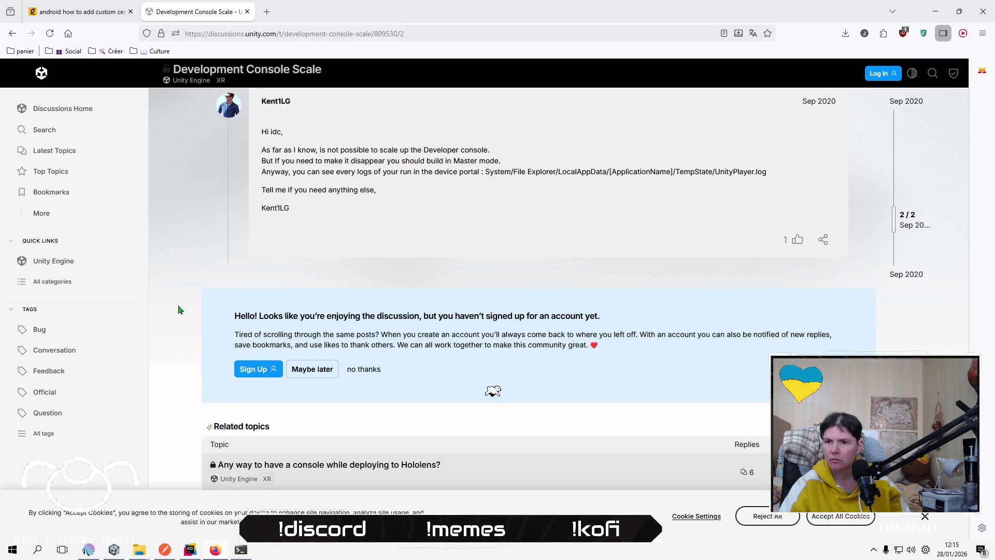
{"action": "scroll", "coordinate": [178, 309], "scroll_direction": "up", "scroll_amount": 1}
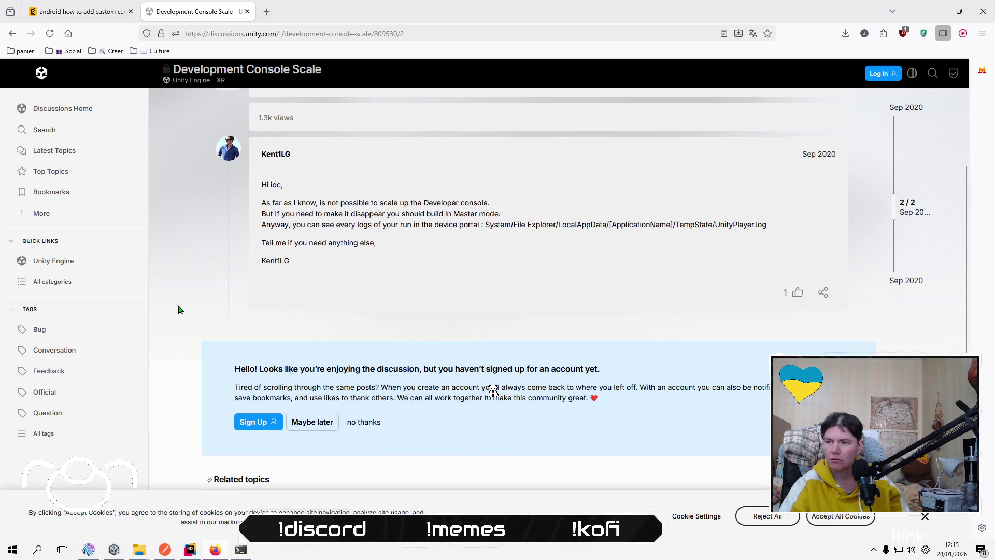
{"action": "scroll", "coordinate": [178, 309], "scroll_direction": "down", "scroll_amount": 2}
{"action": "scroll", "coordinate": [178, 310], "scroll_direction": "up", "scroll_amount": 5}
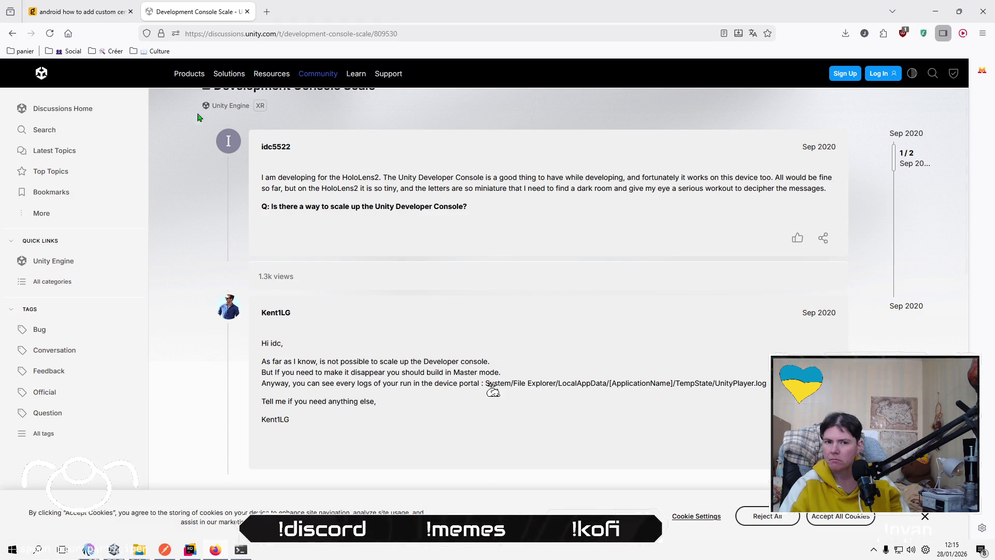
{"action": "left_click", "coordinate": [9, 36]}
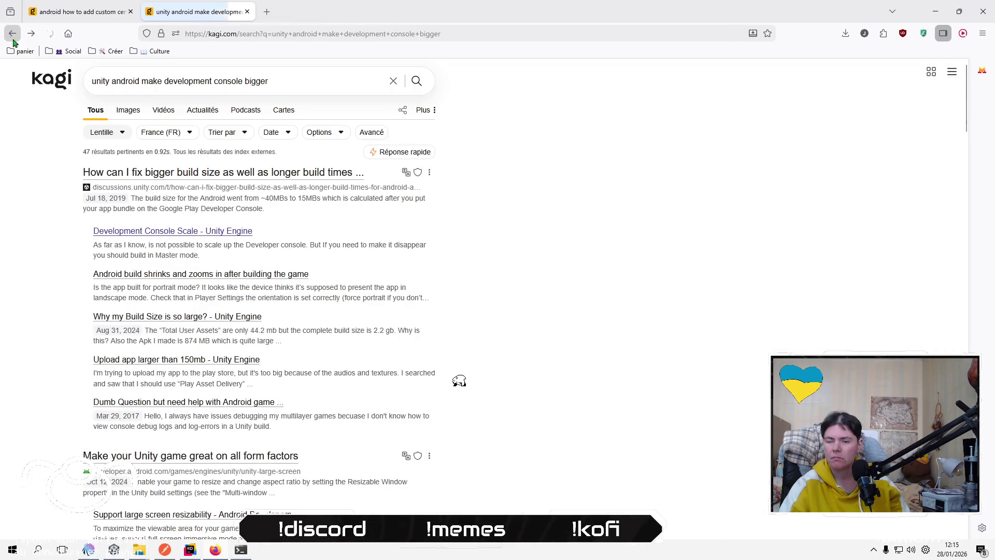
{"action": "scroll", "coordinate": [601, 293], "scroll_direction": "down", "scroll_amount": 2}
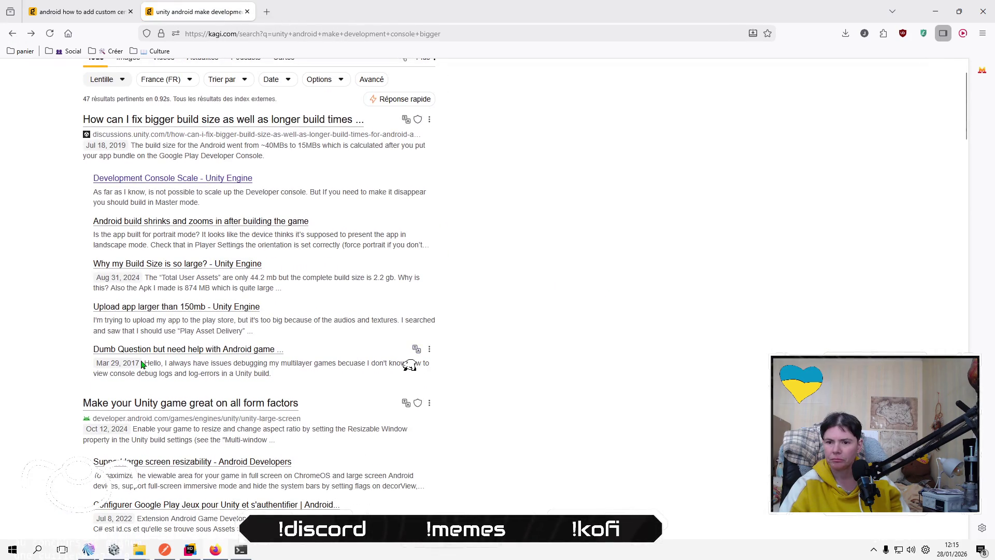
{"action": "scroll", "coordinate": [52, 360], "scroll_direction": "down", "scroll_amount": 3}
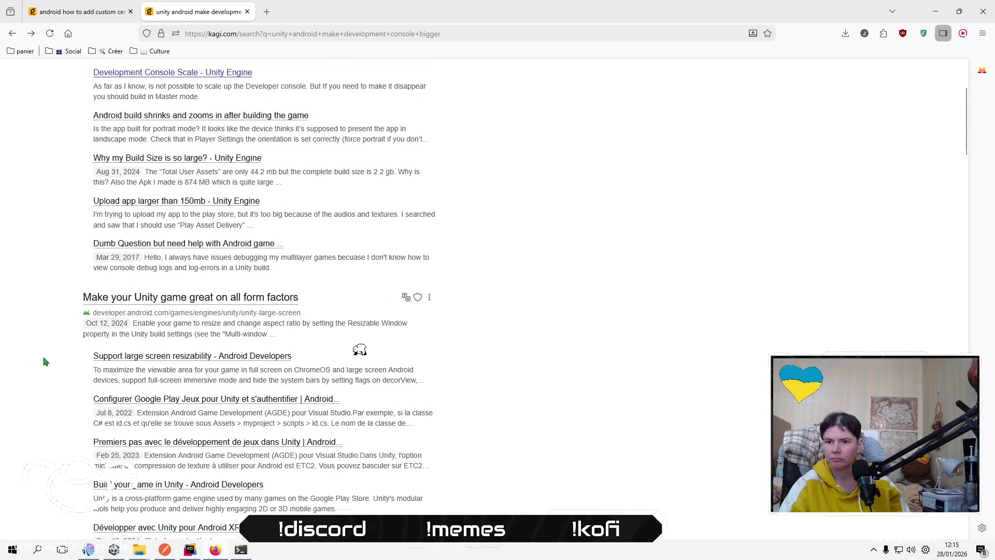
{"action": "scroll", "coordinate": [44, 361], "scroll_direction": "down", "scroll_amount": 2}
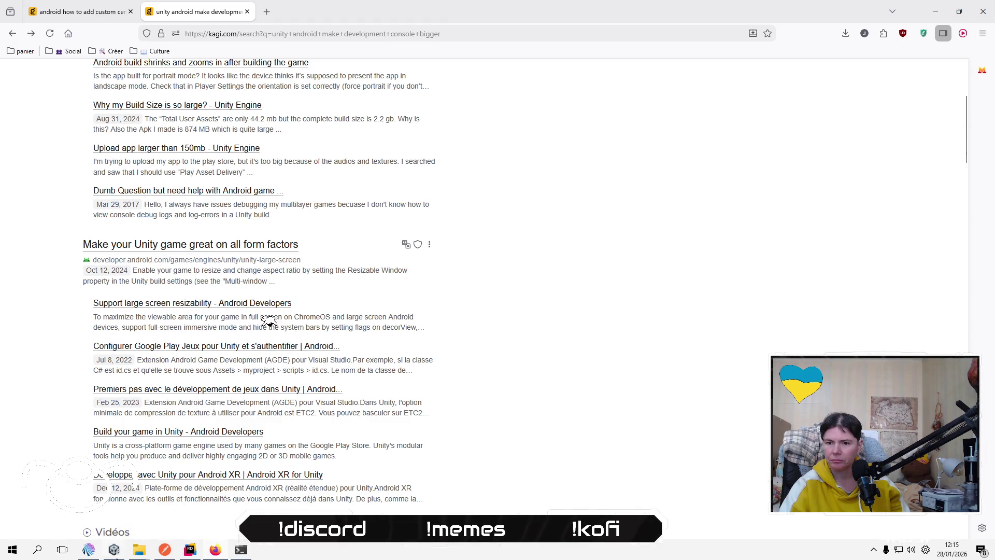
{"action": "left_click", "coordinate": [114, 552]}
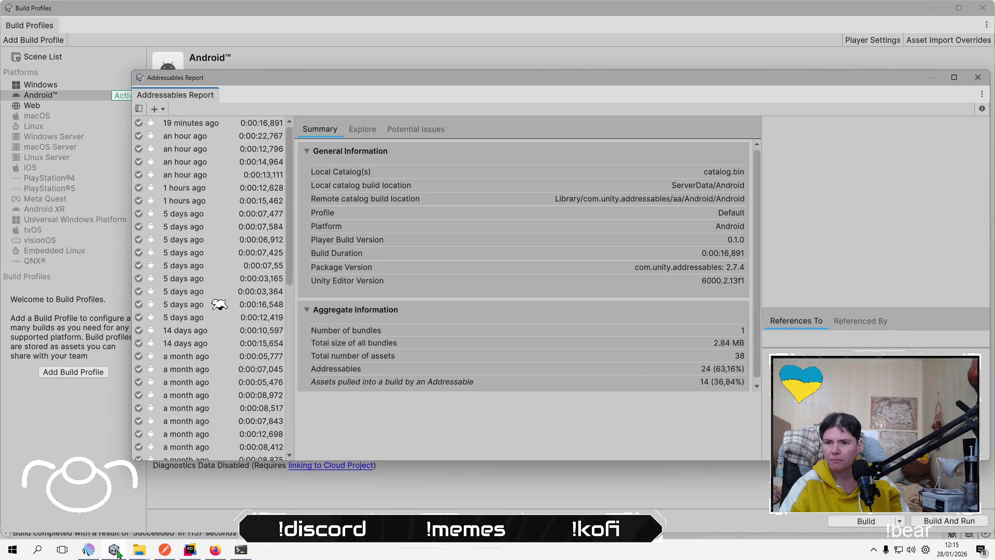
Close the Addressables Report and set the Redmi phone as the run device.
{"action": "left_click", "coordinate": [978, 77]}
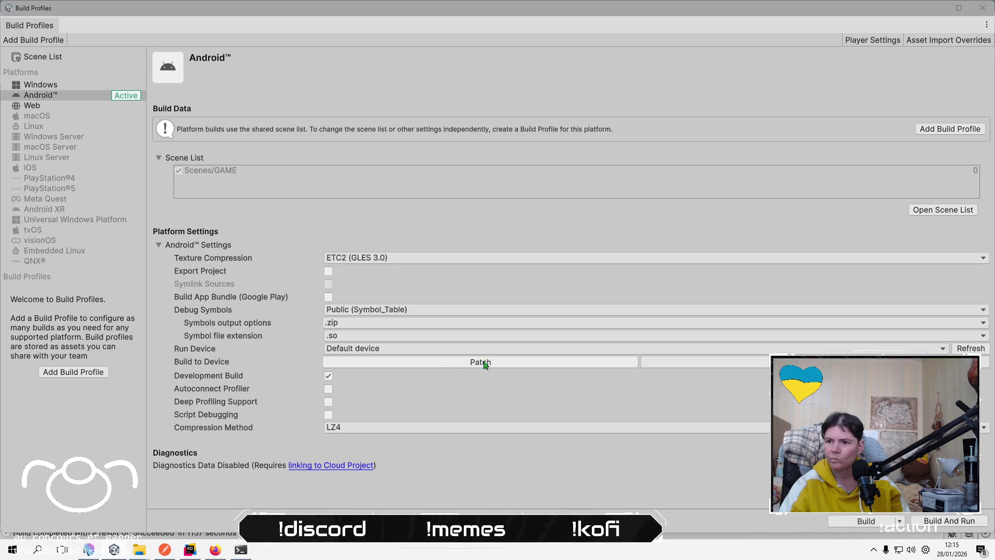
{"action": "left_click", "coordinate": [396, 349]}
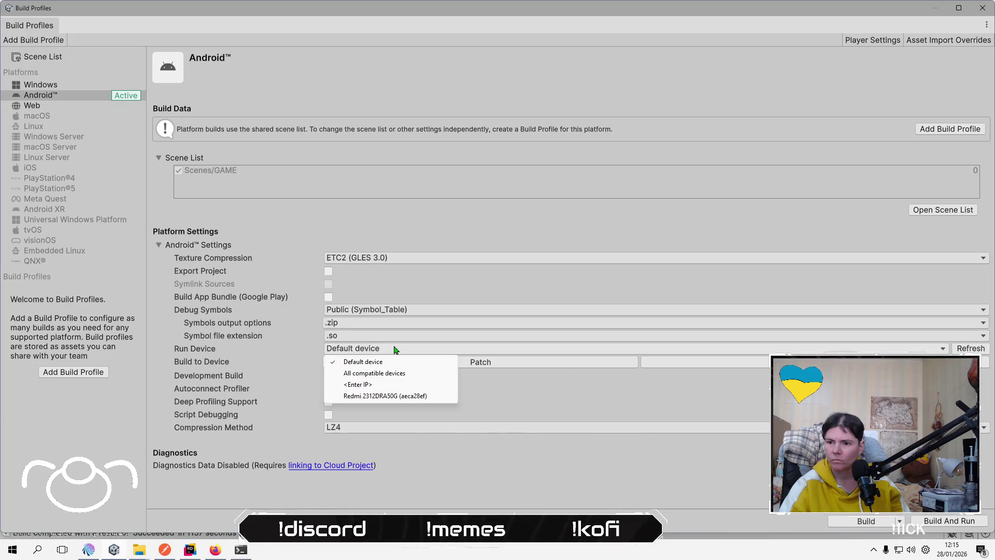
{"action": "left_click", "coordinate": [400, 396]}
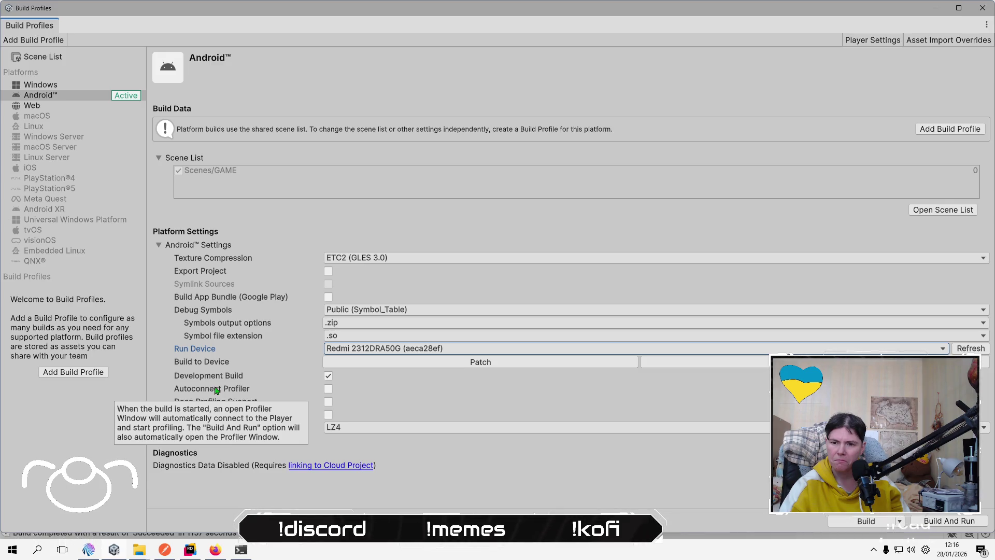
{"action": "left_click", "coordinate": [473, 472]}
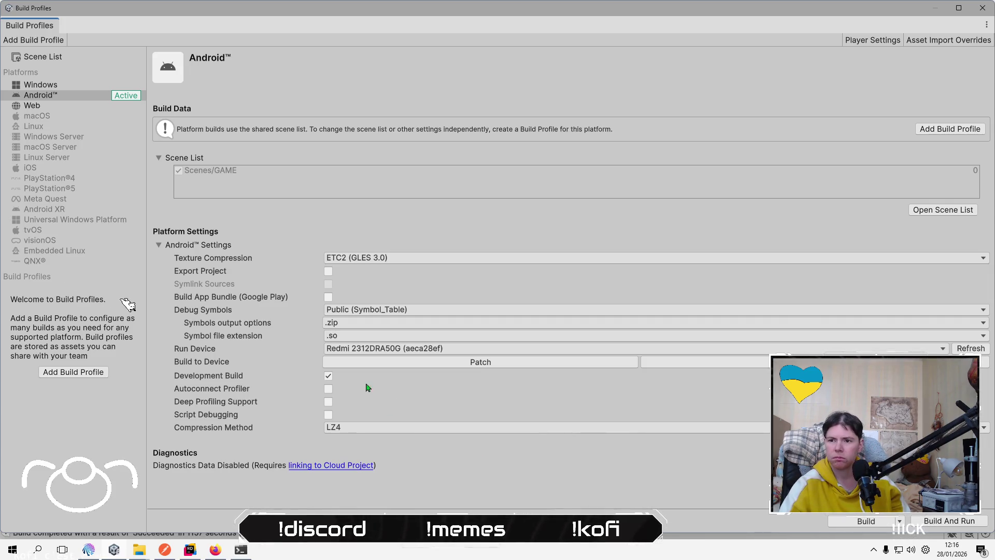
Keep Debug Symbols at Public (Symbol_Table) and start the Android build.
{"action": "left_click", "coordinate": [380, 309]}
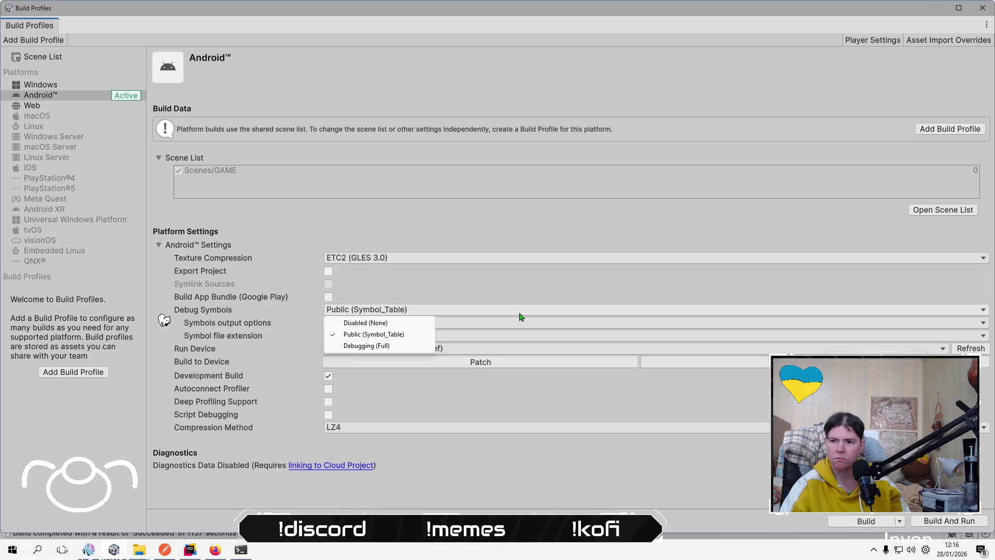
{"action": "left_click", "coordinate": [420, 484]}
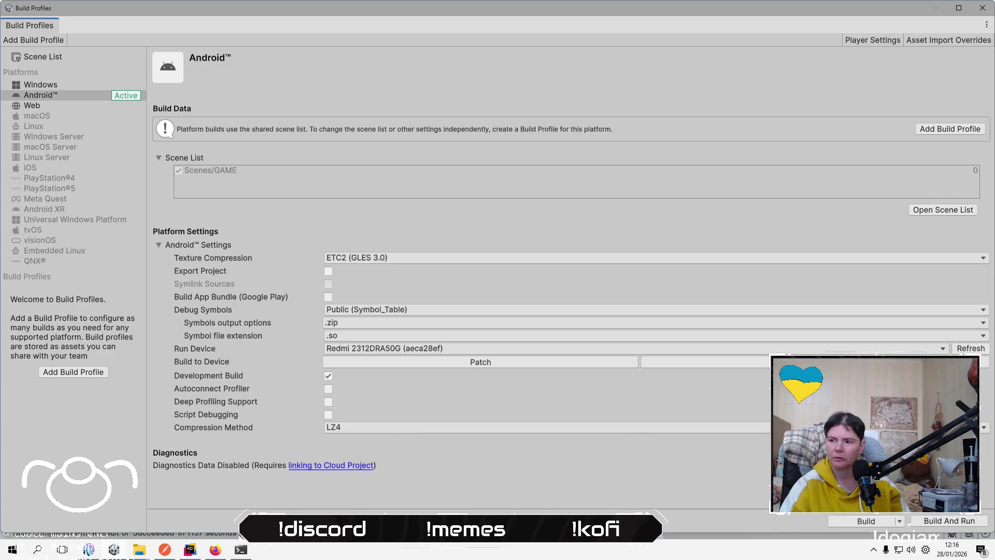
{"action": "left_click", "coordinate": [879, 524]}
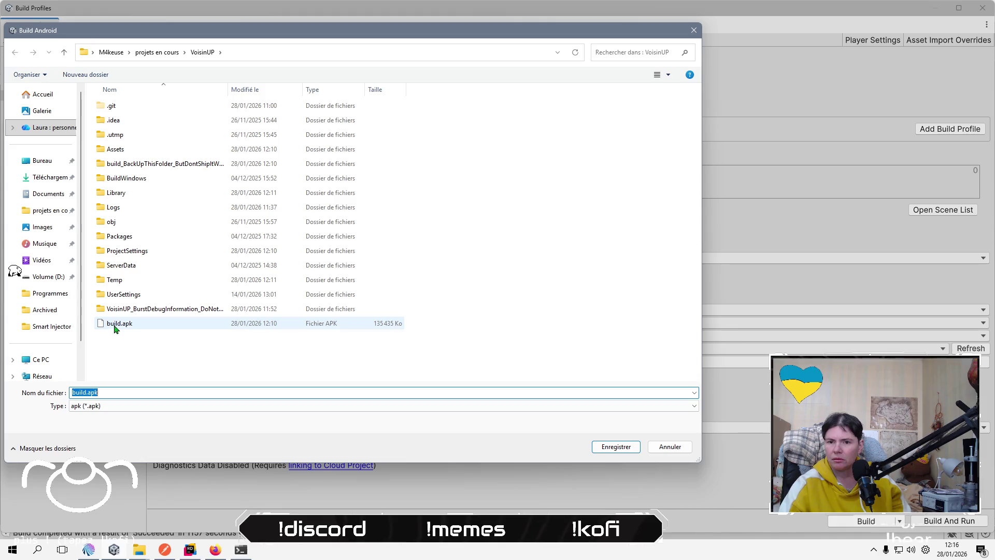
Cancel the build.apk save dialog and Patch the build onto the connected Redmi phone.
{"action": "left_click", "coordinate": [669, 447]}
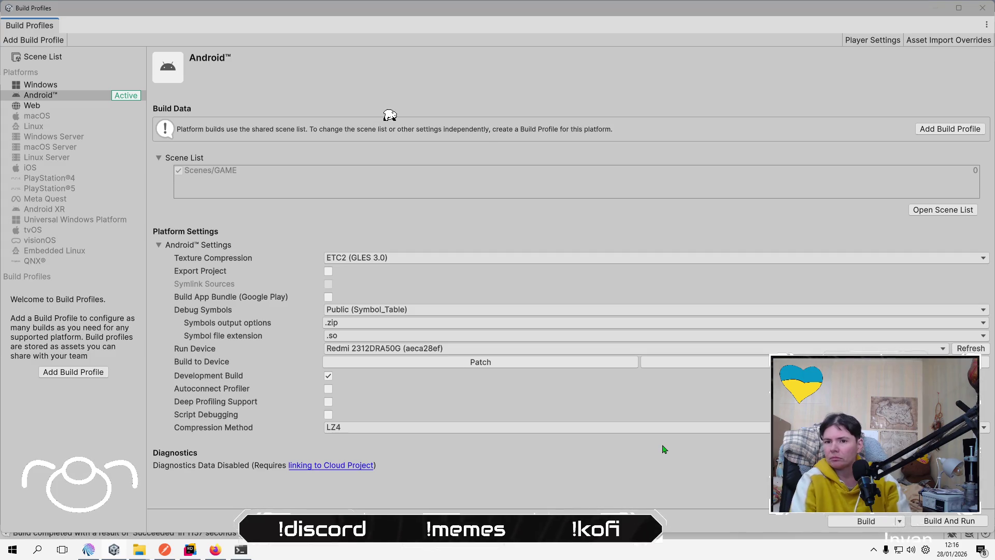
{"action": "left_click", "coordinate": [489, 362]}
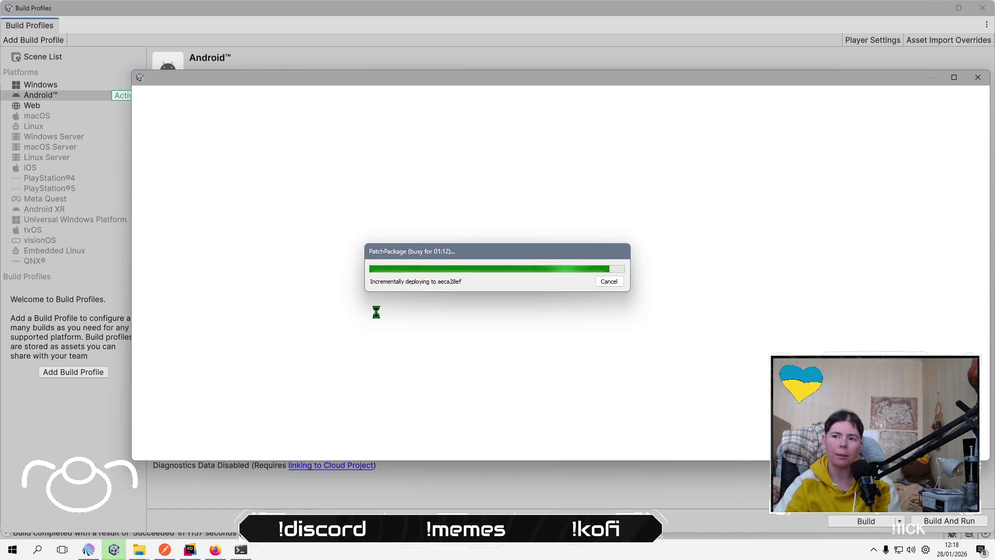
Search Kagi for 'unity android how to access error logs' and open the Capturing Device Logs tutorial.
{"action": "left_click", "coordinate": [218, 551]}
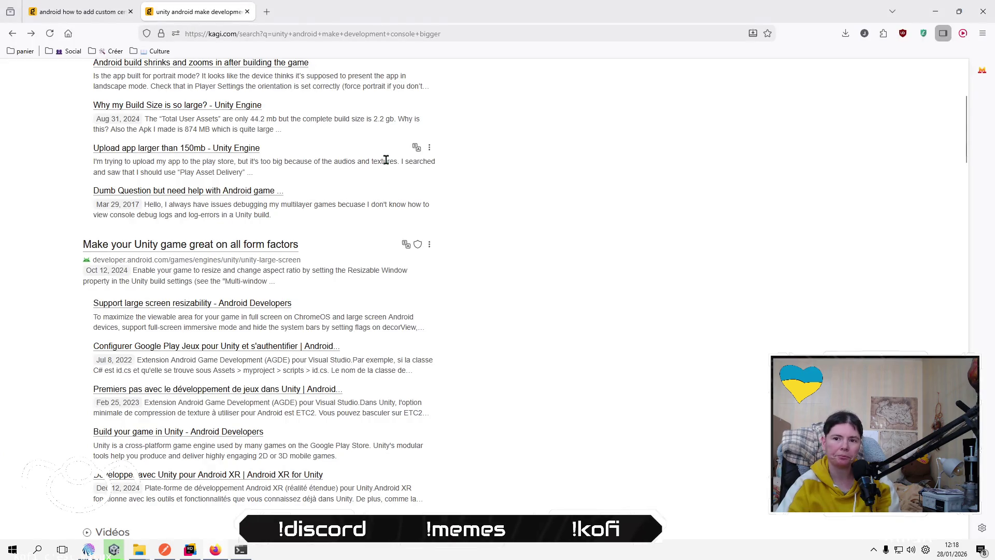
{"action": "scroll", "coordinate": [295, 111], "scroll_direction": "up", "scroll_amount": 4}
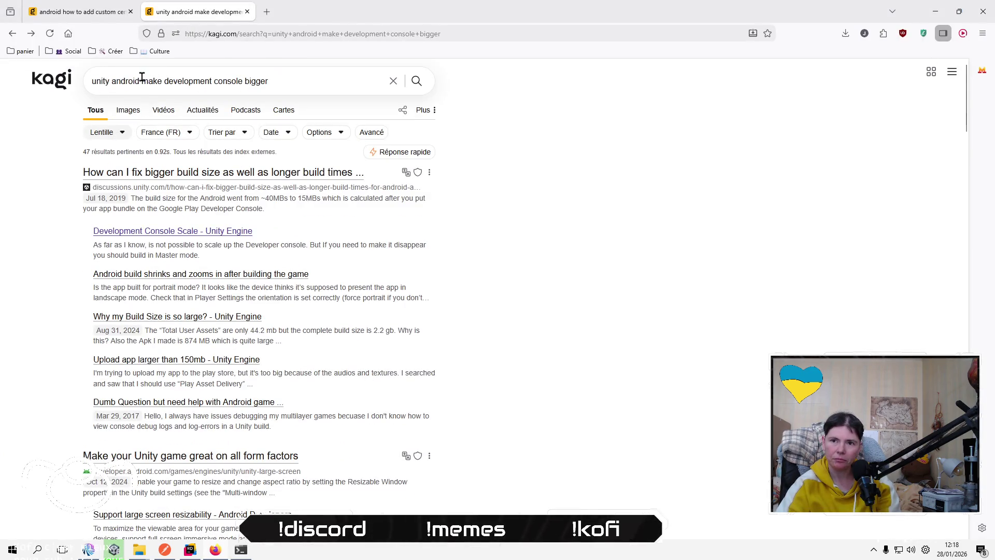
{"action": "left_click_drag", "start_coordinate": [142, 81], "coordinate": [324, 92]}
{"action": "type", "text": "how t"}
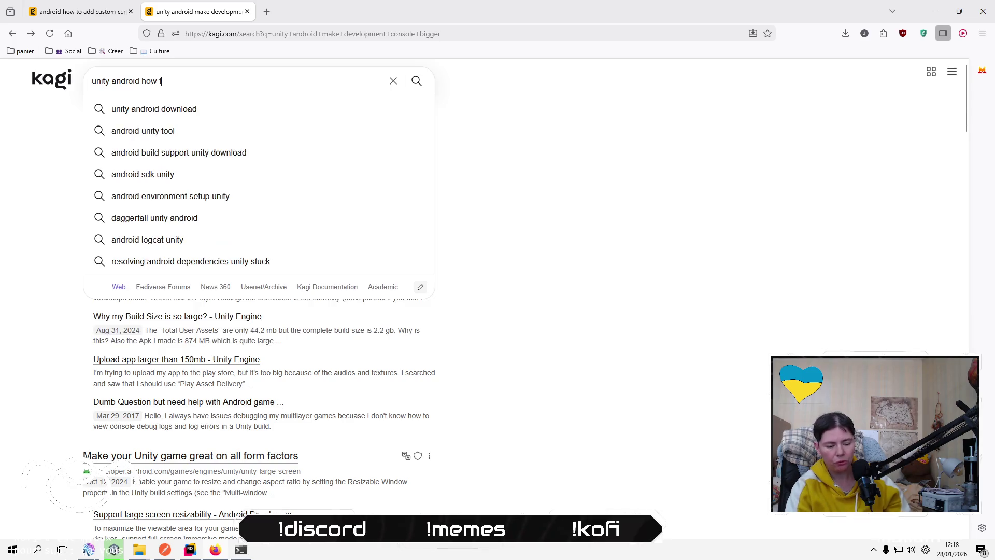
{"action": "type", "text": "o access"}
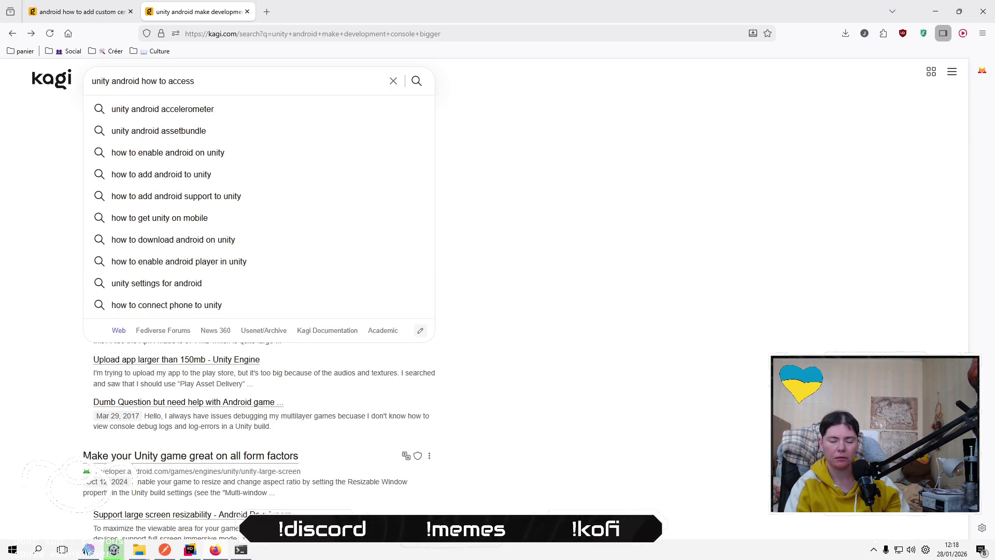
{"action": "type", "text": " error logs"}
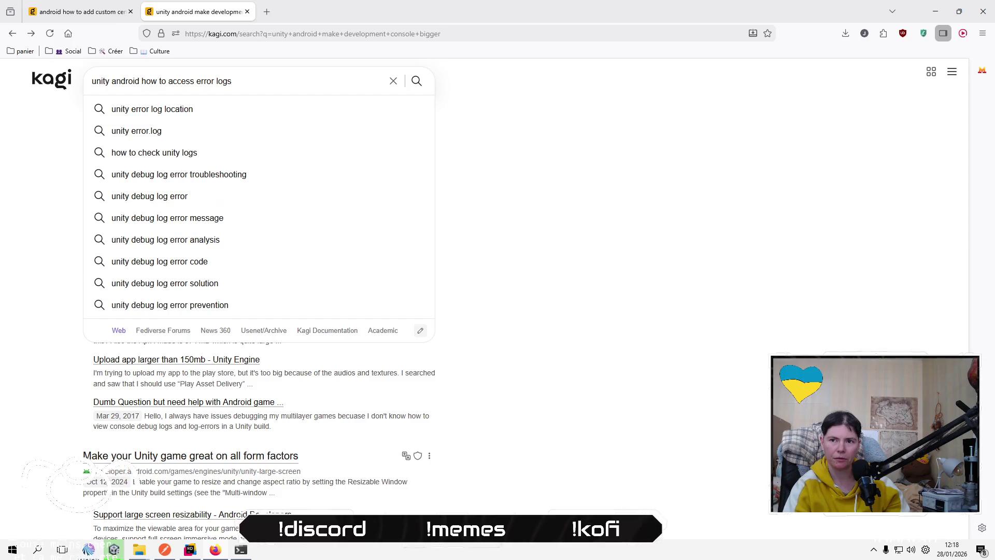
{"action": "key", "text": "Return"}
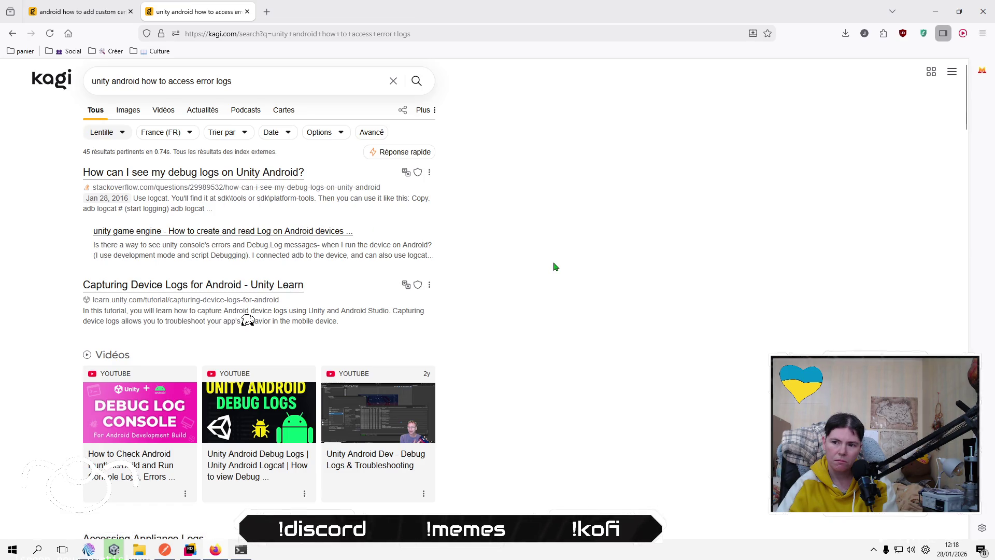
{"action": "left_click", "coordinate": [229, 289]}
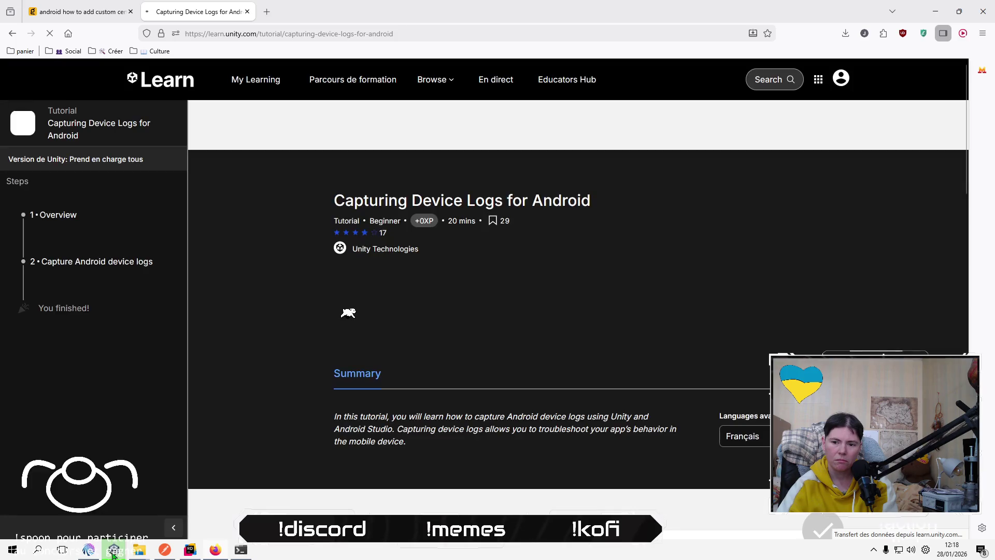
Accept Unity Learn's cookies, read the Android Logcat install steps, then return to Unity.
{"action": "mouse_move", "coordinate": [113, 555]}
{"action": "left_click", "coordinate": [171, 495]}
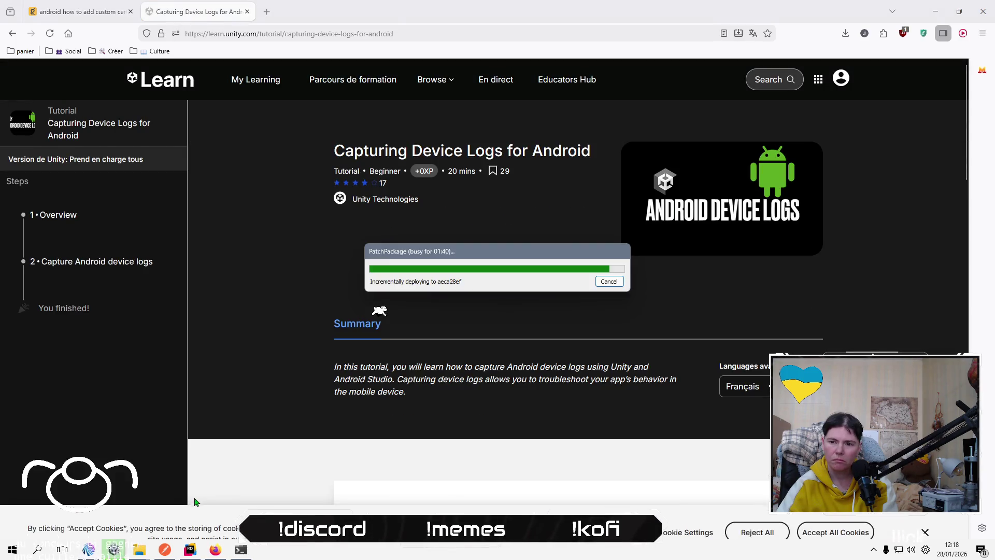
{"action": "left_click", "coordinate": [850, 516]}
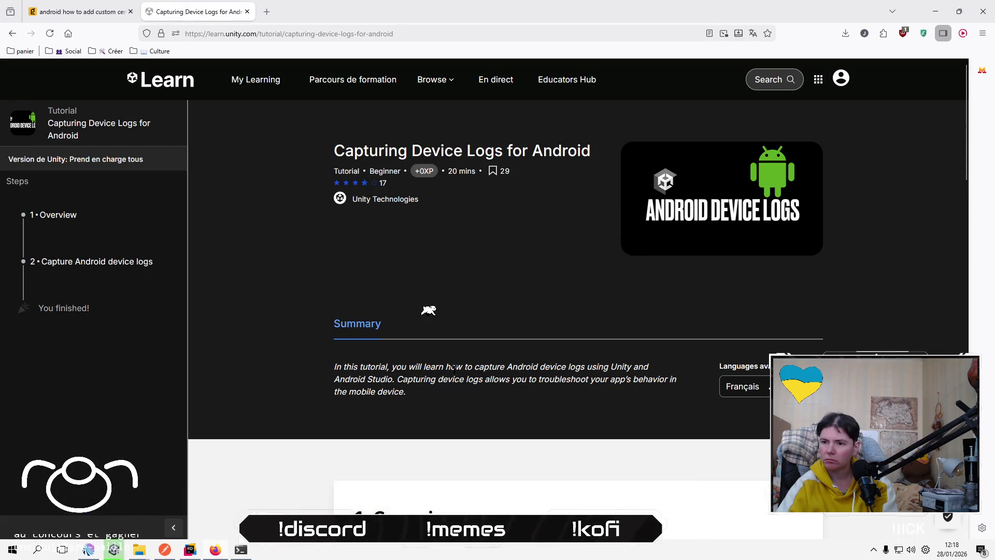
{"action": "scroll", "coordinate": [300, 356], "scroll_direction": "down", "scroll_amount": 5}
{"action": "scroll", "coordinate": [269, 362], "scroll_direction": "down", "scroll_amount": 10}
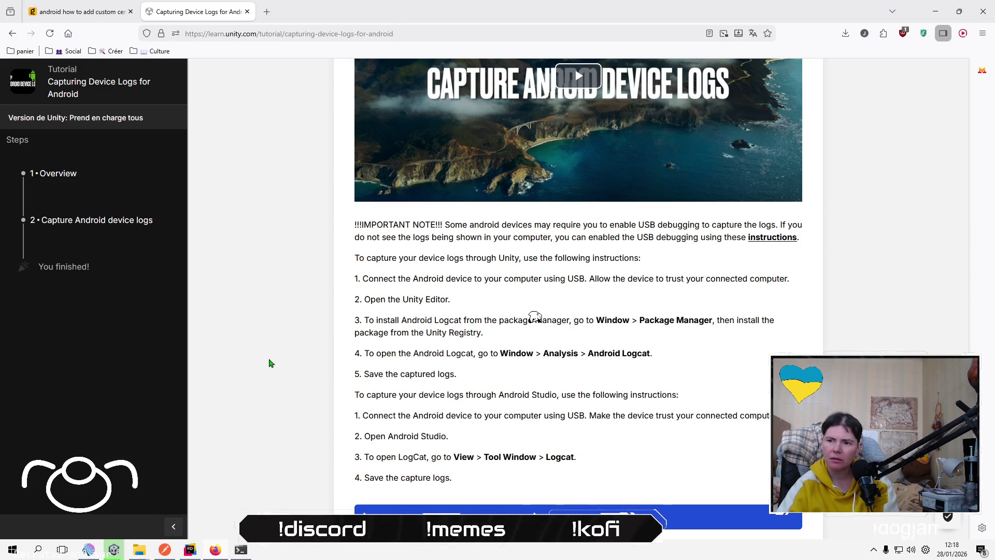
{"action": "left_click_drag", "start_coordinate": [461, 319], "coordinate": [402, 320]}
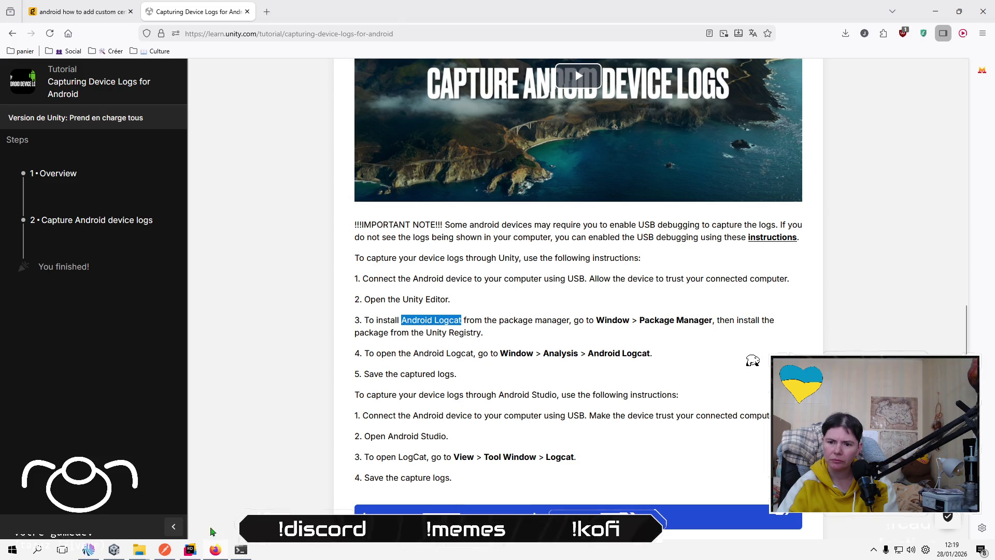
{"action": "key", "text": "alt+Tab"}
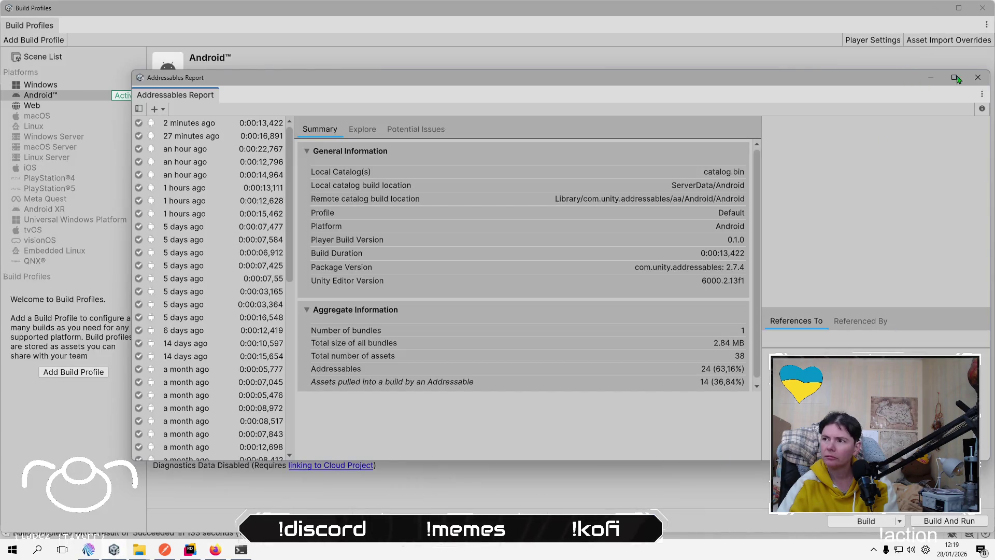
Close Addressables Report and Build Profiles, then confirm Android Logcat 1.4.6 in Package Manager.
{"action": "left_click", "coordinate": [977, 77]}
{"action": "left_click", "coordinate": [981, 7]}
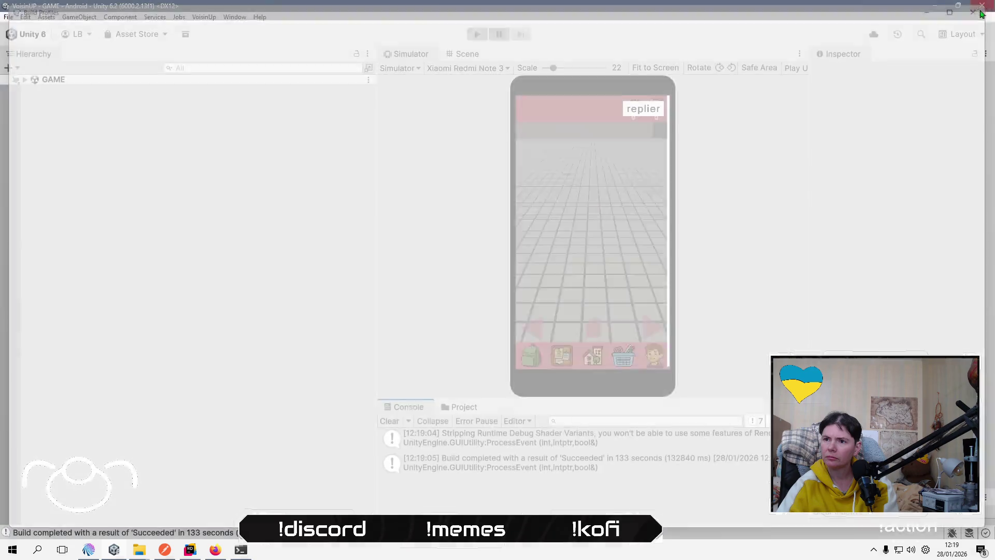
{"action": "left_click", "coordinate": [235, 17]}
{"action": "mouse_move", "coordinate": [316, 166]}
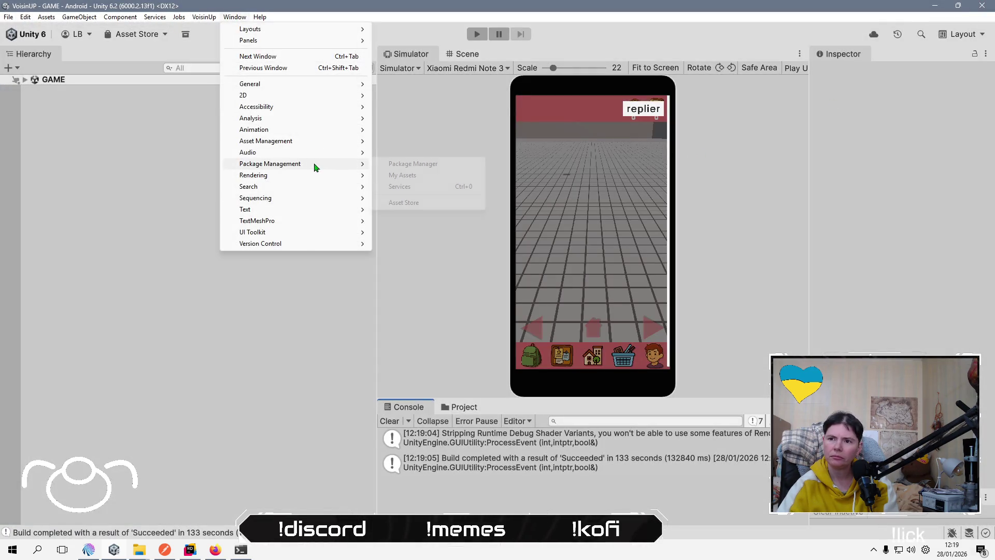
{"action": "left_click", "coordinate": [427, 169]}
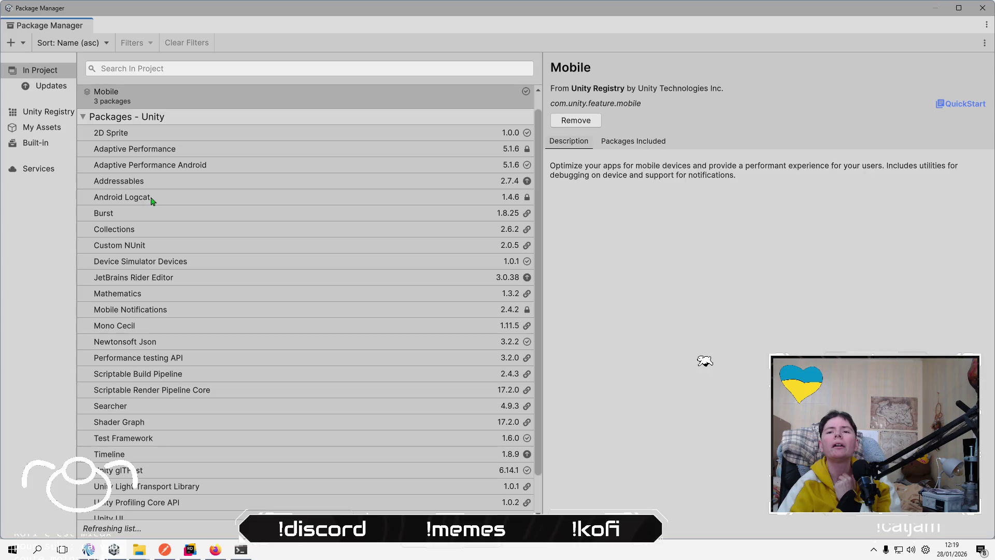
{"action": "left_click", "coordinate": [152, 197]}
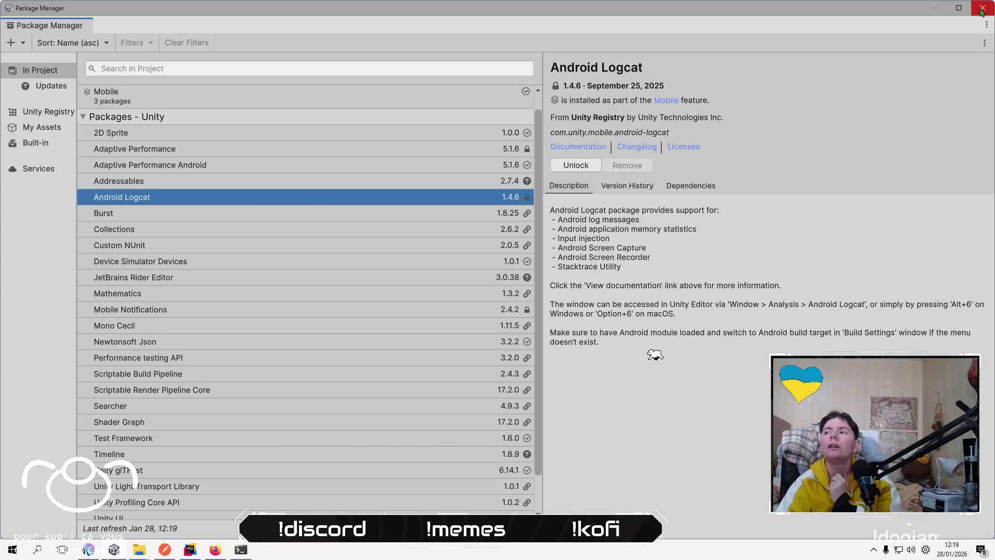
{"action": "left_click", "coordinate": [981, 8]}
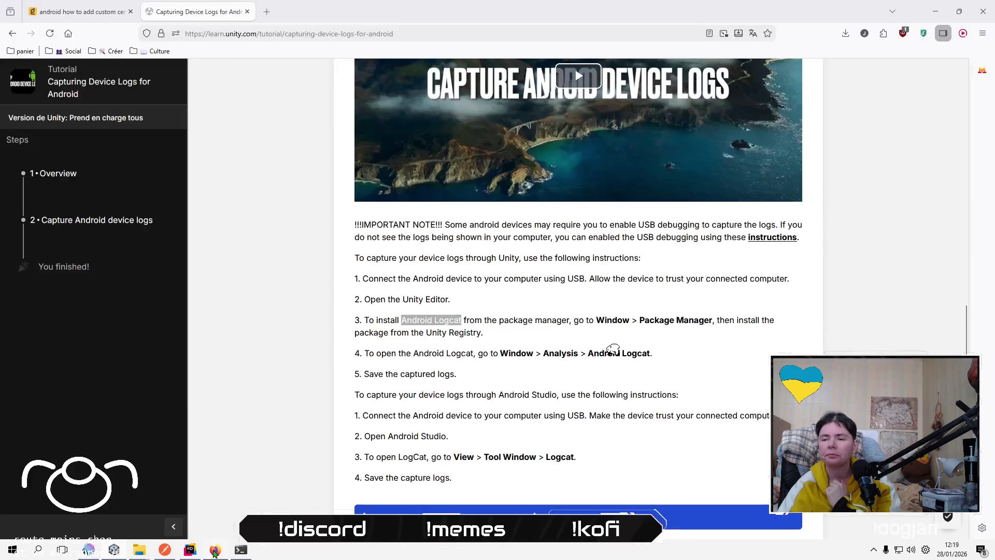
Scroll through the Capturing Device Logs for Android tutorial's Logcat steps in Firefox, then return to Unity.
{"action": "left_click", "coordinate": [215, 549]}
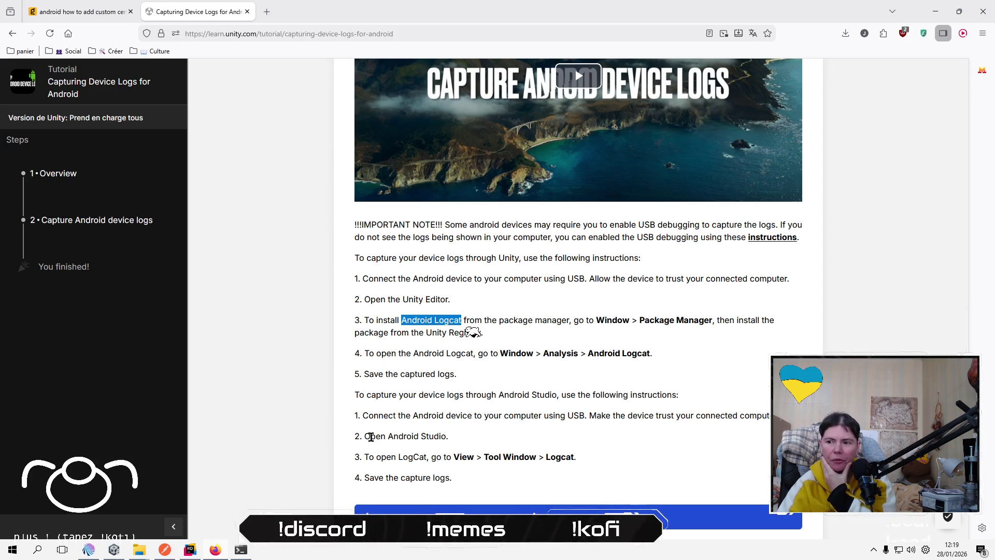
{"action": "scroll", "coordinate": [324, 399], "scroll_direction": "down", "scroll_amount": 4}
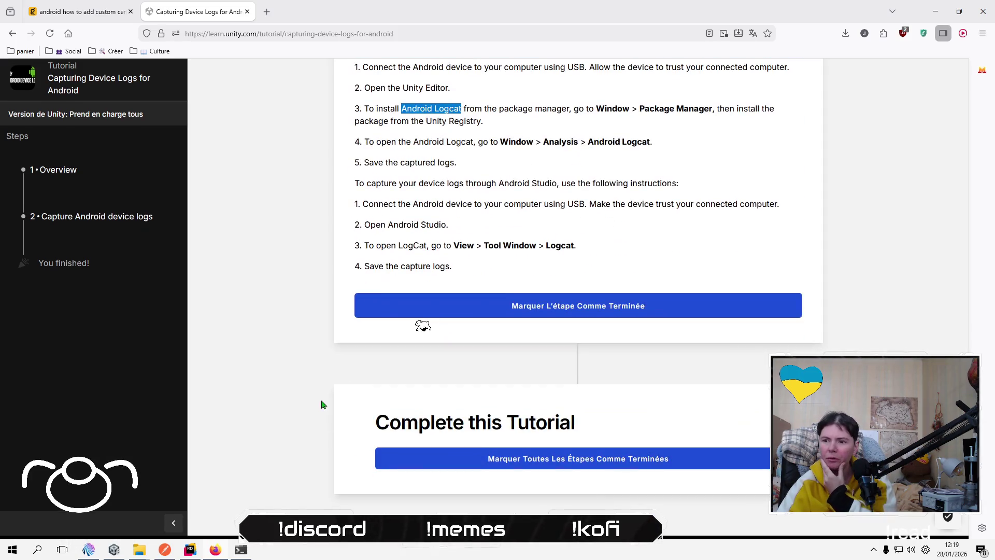
{"action": "scroll", "coordinate": [321, 403], "scroll_direction": "up", "scroll_amount": 1}
{"action": "scroll", "coordinate": [320, 406], "scroll_direction": "up", "scroll_amount": 3}
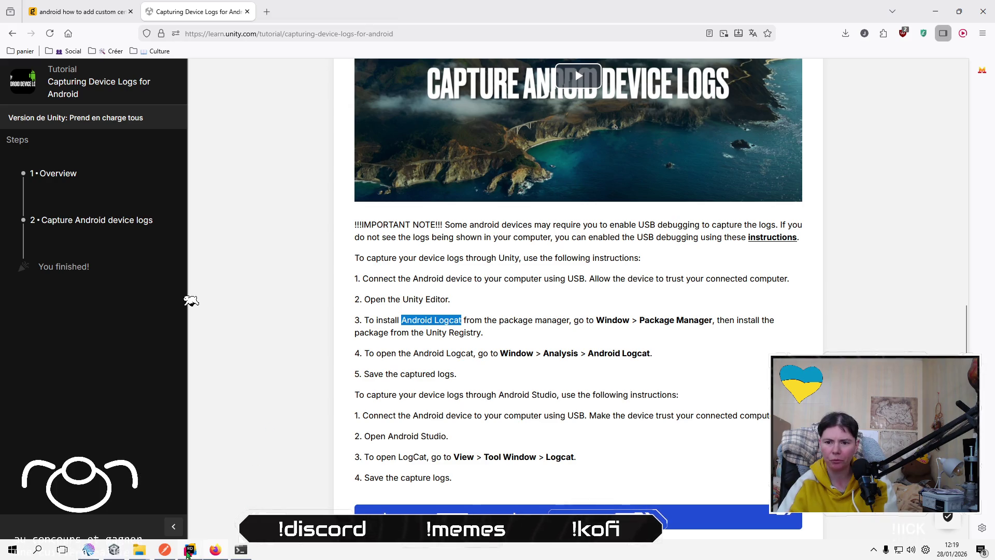
{"action": "left_click", "coordinate": [115, 549]}
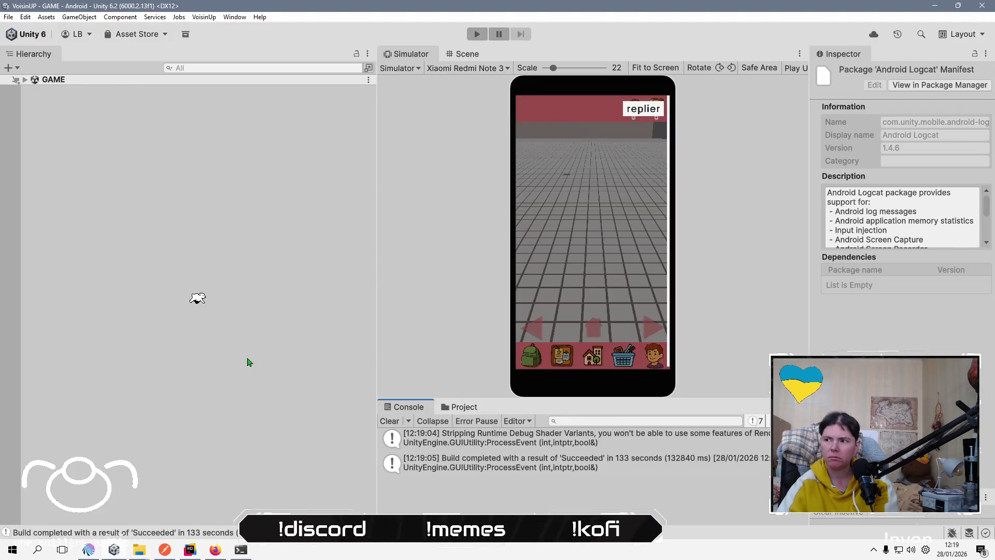
Drag the Hierarchy divider left to widen the Simulator and Console panels.
{"action": "mouse_move", "coordinate": [378, 284]}
{"action": "left_mouse_down"}
{"action": "mouse_move", "coordinate": [154, 284]}
{"action": "mouse_move", "coordinate": [160, 293]}
{"action": "left_mouse_up"}
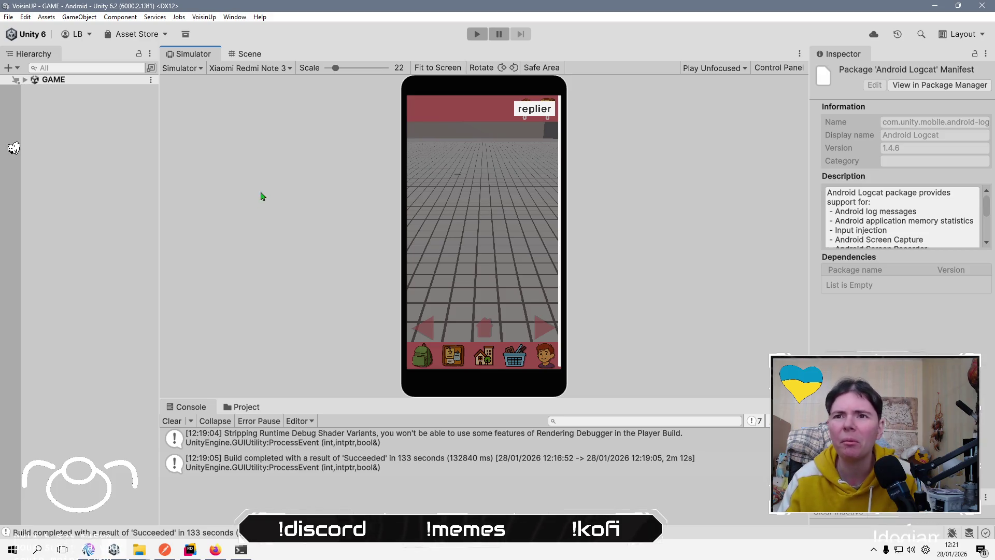
Open the Android Logcat window from Window > Analysis.
{"action": "left_click", "coordinate": [236, 17]}
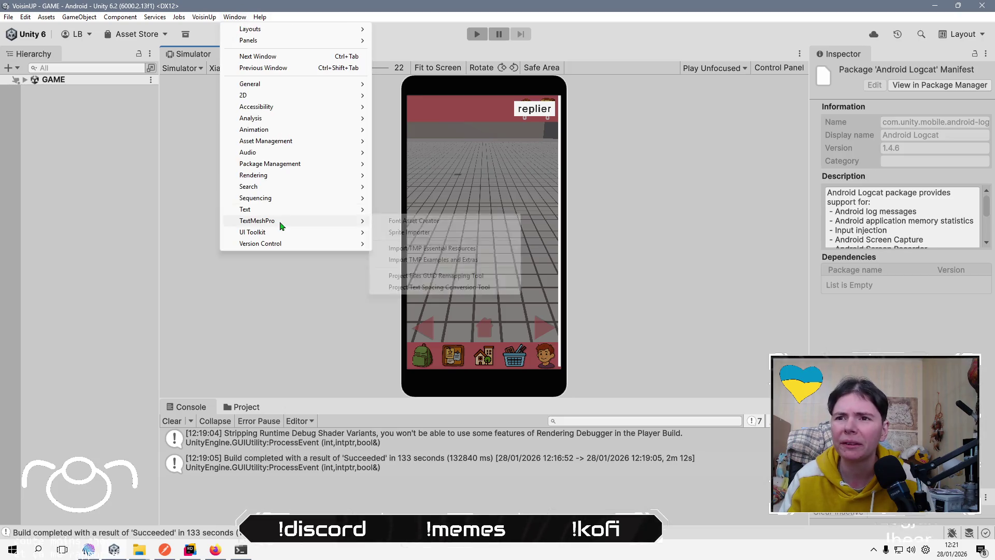
{"action": "mouse_move", "coordinate": [277, 144]}
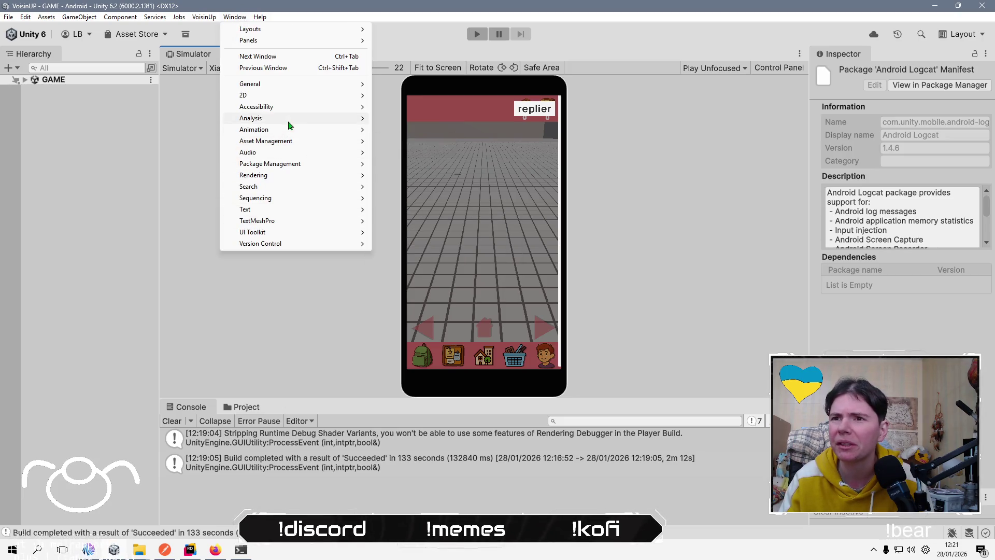
{"action": "mouse_move", "coordinate": [290, 126]}
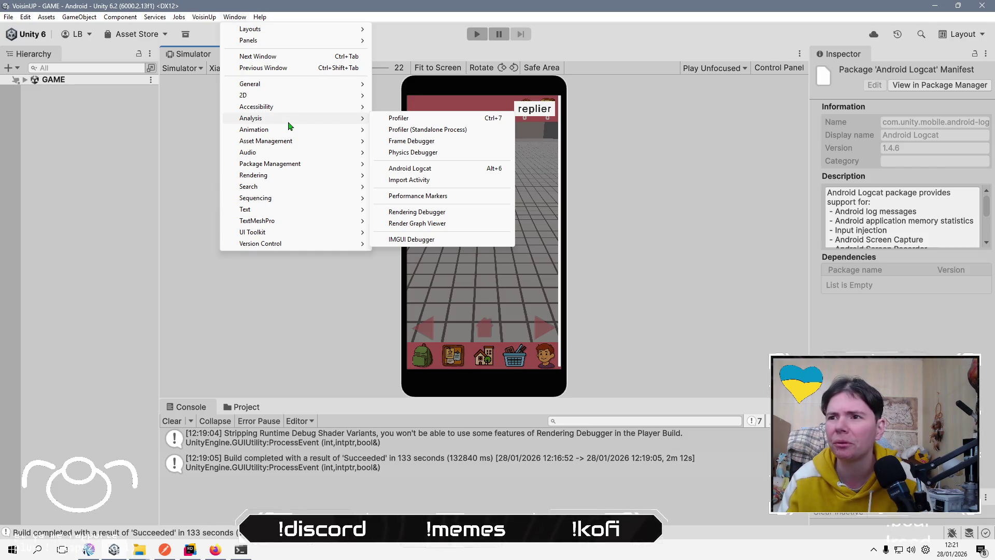
{"action": "left_click", "coordinate": [447, 169]}
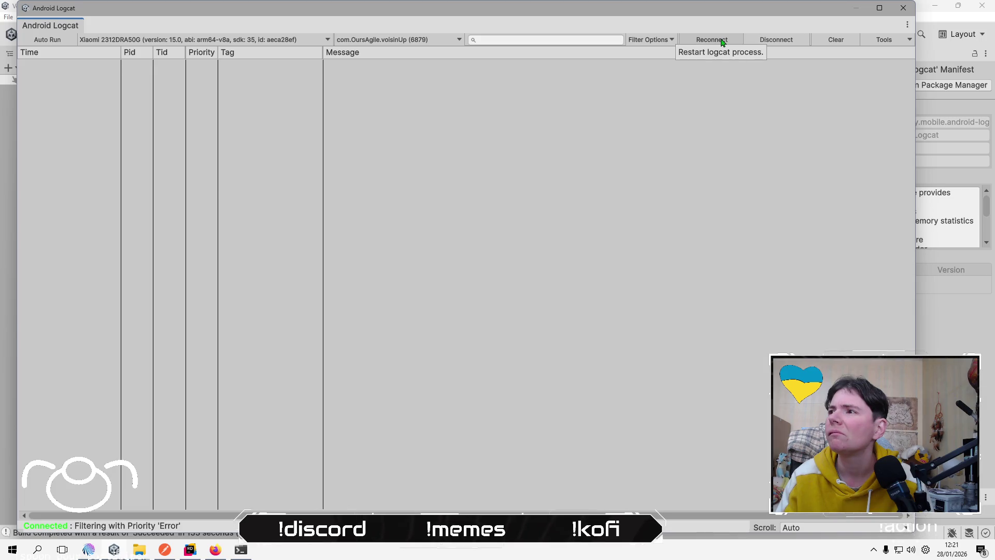
Toggle Auto Run, reconnect Logcat to the Xiaomi phone, and check the Tools menu.
{"action": "left_click", "coordinate": [47, 40]}
{"action": "left_click", "coordinate": [58, 38]}
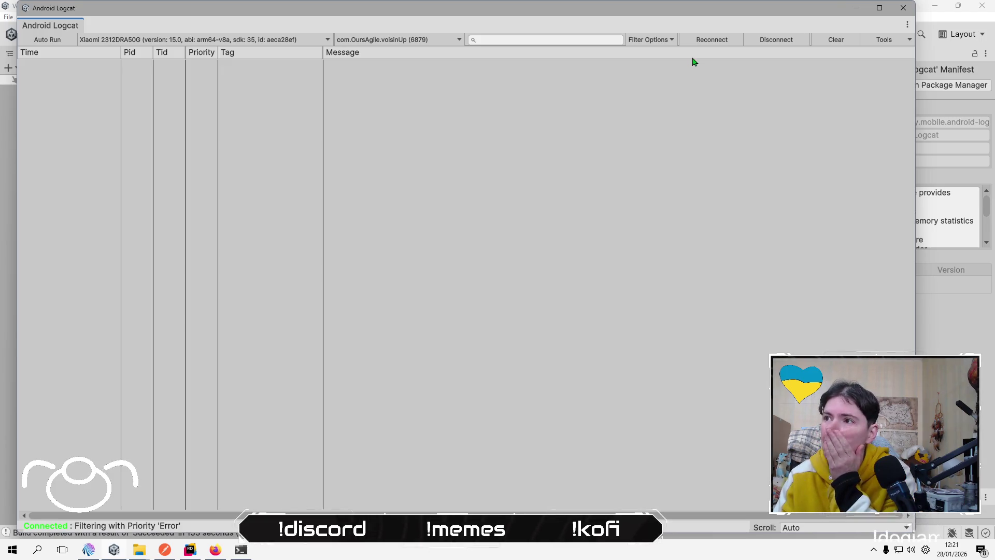
{"action": "left_click", "coordinate": [708, 44]}
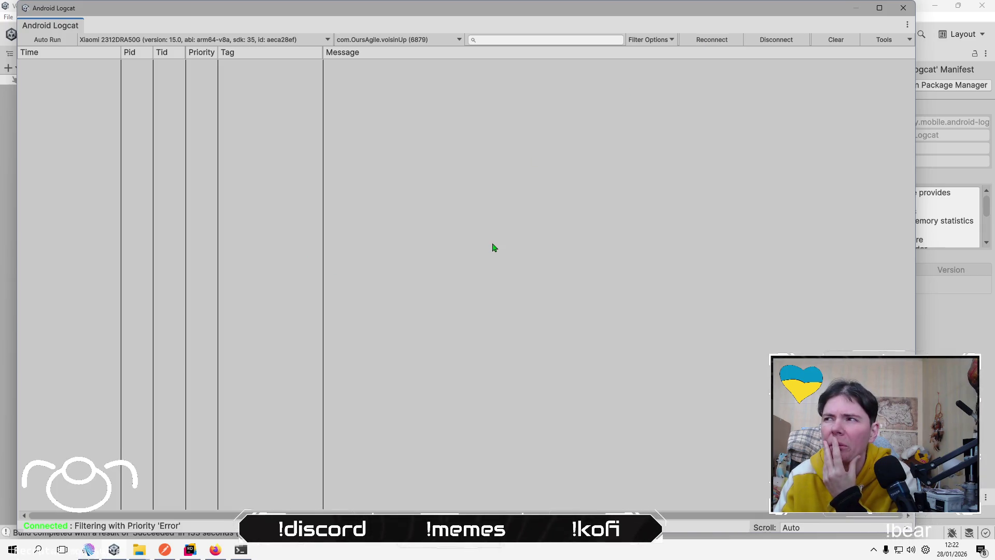
{"action": "left_click", "coordinate": [890, 40]}
{"action": "left_click", "coordinate": [716, 131]}
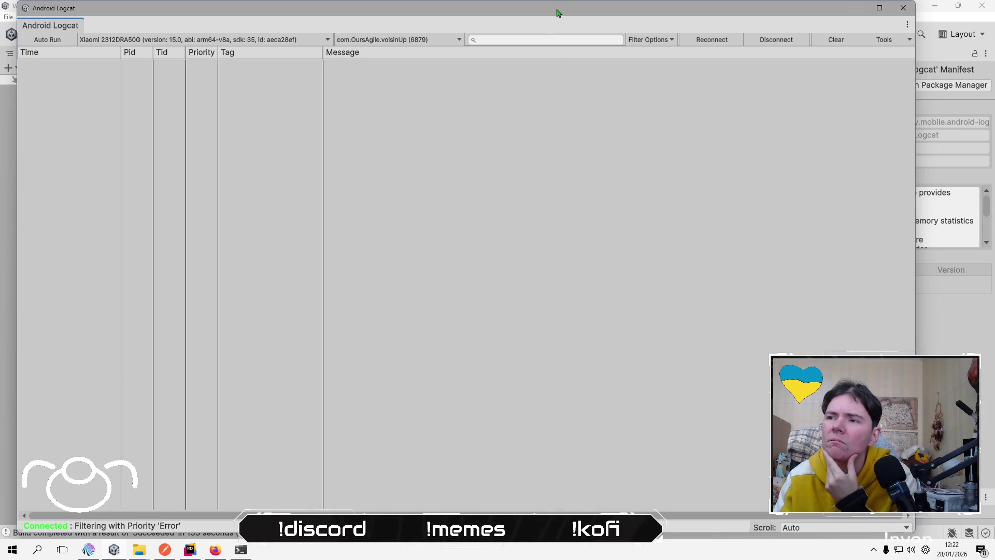
Shrink the Logcat window, move it to the second monitor, and browse the editor menus.
{"action": "mouse_move", "coordinate": [914, 535]}
{"action": "left_mouse_down"}
{"action": "mouse_move", "coordinate": [502, 262]}
{"action": "mouse_move", "coordinate": [483, 265]}
{"action": "left_mouse_up"}
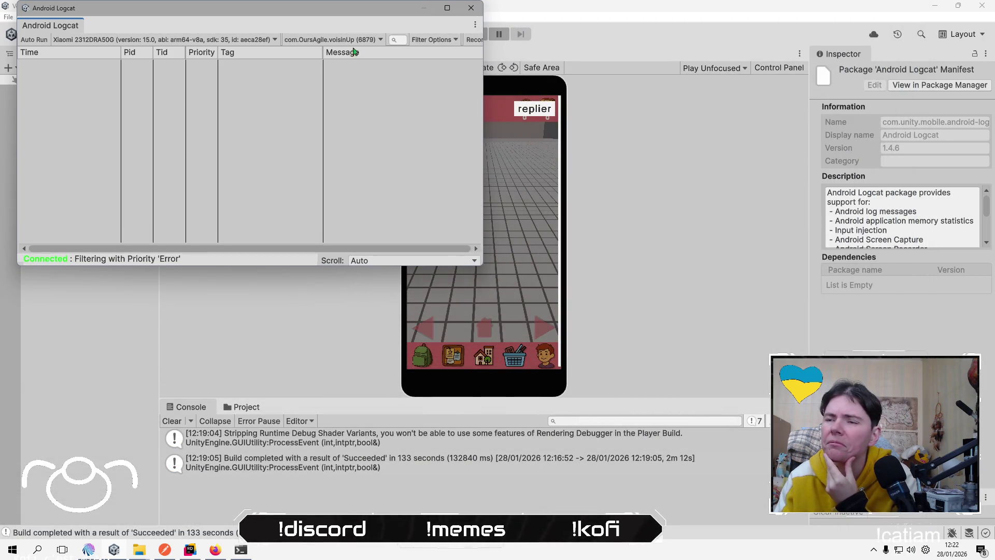
{"action": "mouse_move", "coordinate": [366, 16]}
{"action": "left_mouse_down"}
{"action": "mouse_move", "coordinate": [10, 148]}
{"action": "mouse_move", "coordinate": [466, 129]}
{"action": "mouse_move", "coordinate": [517, 156]}
{"action": "mouse_move", "coordinate": [583, 154]}
{"action": "left_mouse_up"}
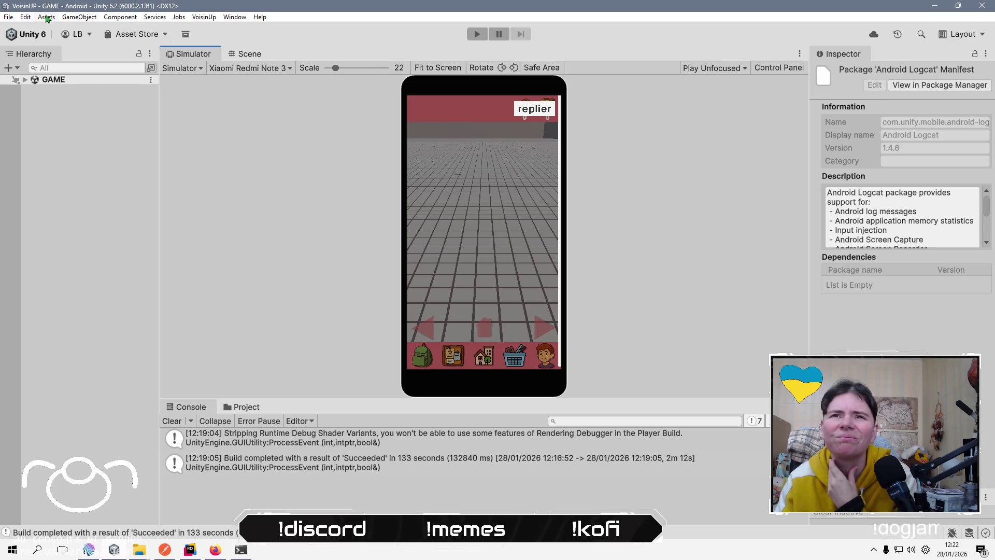
{"action": "left_click", "coordinate": [12, 19]}
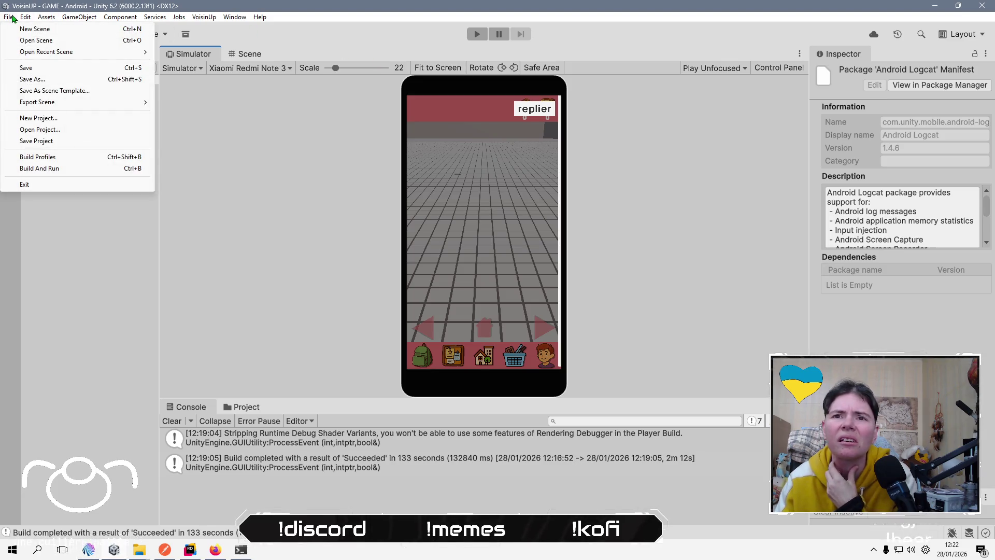
{"action": "mouse_move", "coordinate": [228, 24]}
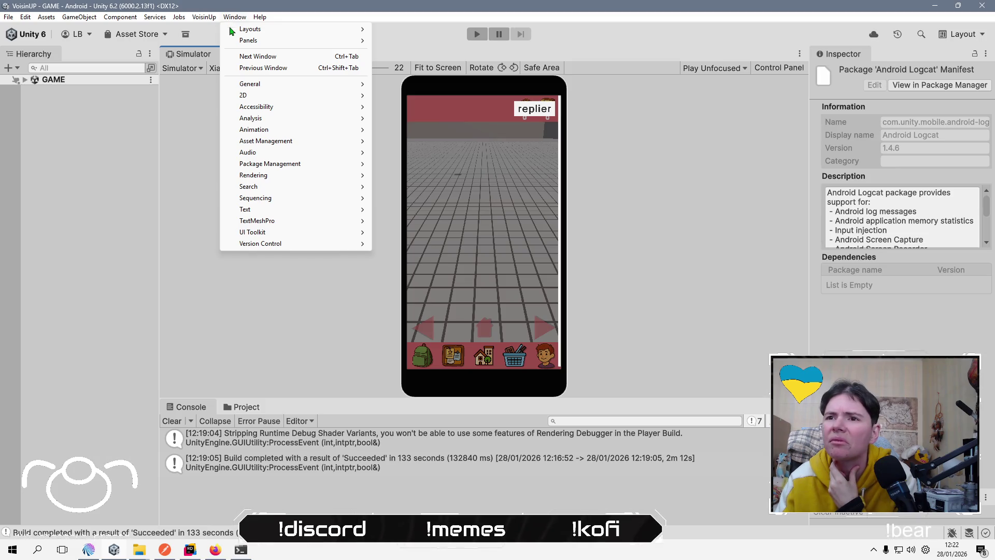
{"action": "mouse_move", "coordinate": [328, 140]}
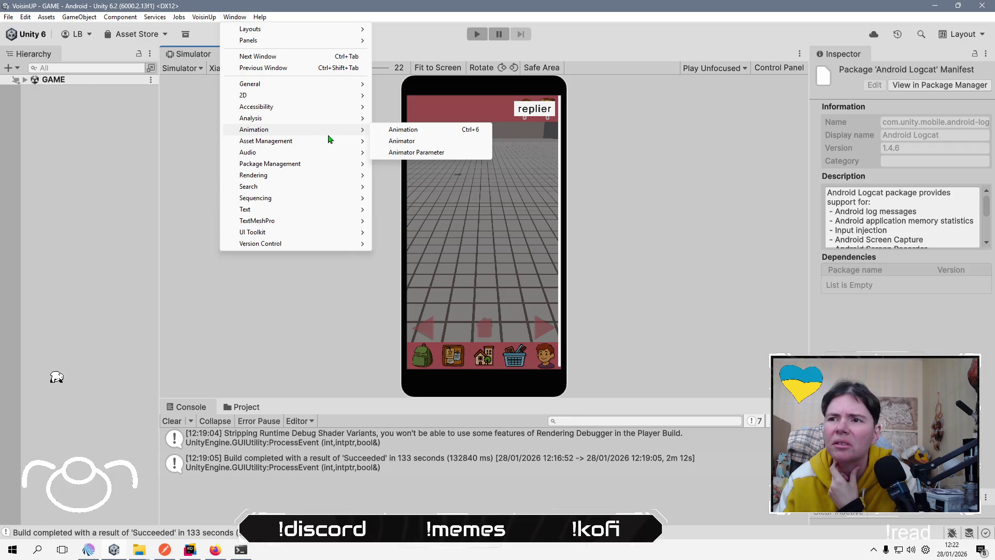
{"action": "mouse_move", "coordinate": [314, 163]}
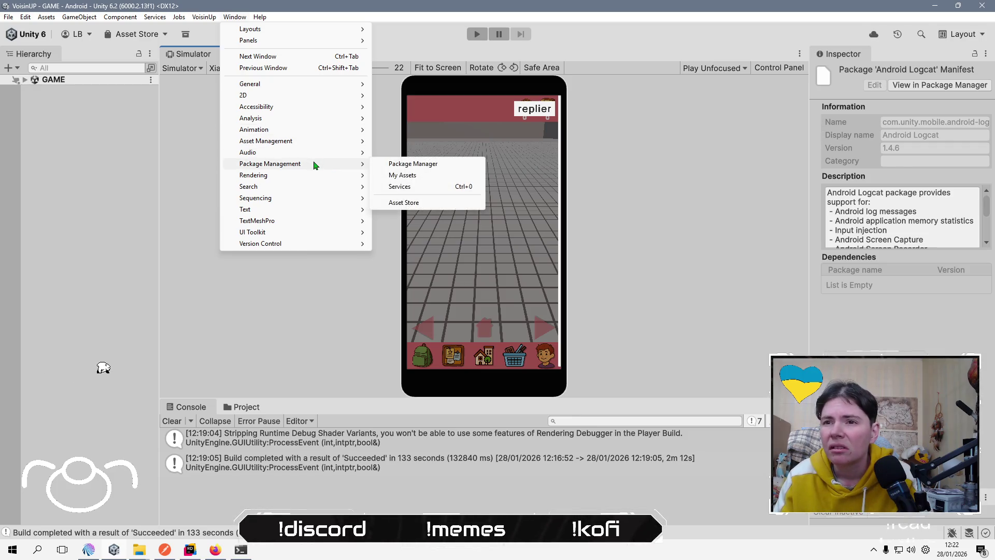
{"action": "mouse_move", "coordinate": [322, 118]}
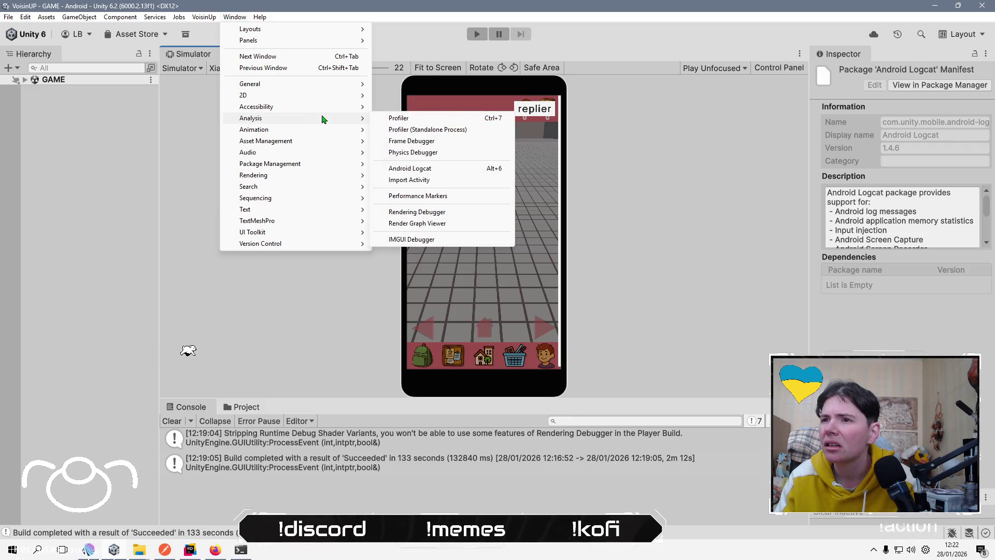
{"action": "left_click", "coordinate": [679, 128]}
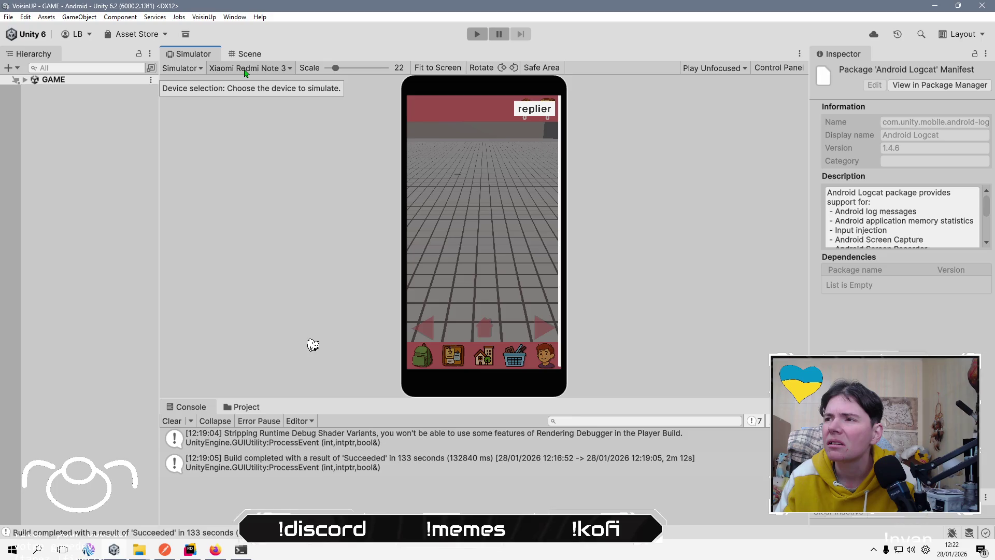
Toggle the simulator's Control Panel on and off, then open the Android Build Profiles.
{"action": "left_click", "coordinate": [770, 68]}
{"action": "left_click", "coordinate": [771, 69]}
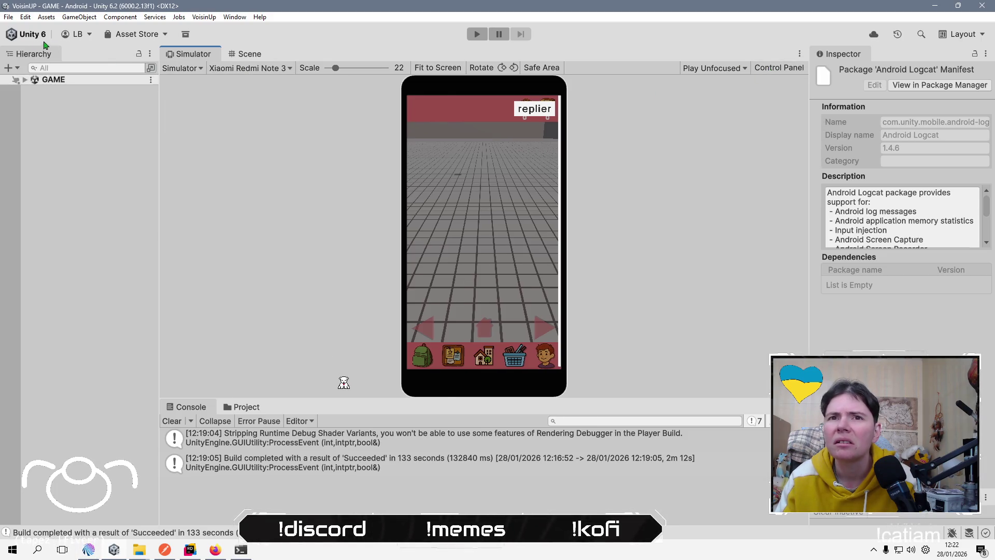
{"action": "left_click", "coordinate": [9, 18]}
{"action": "left_click", "coordinate": [31, 157]}
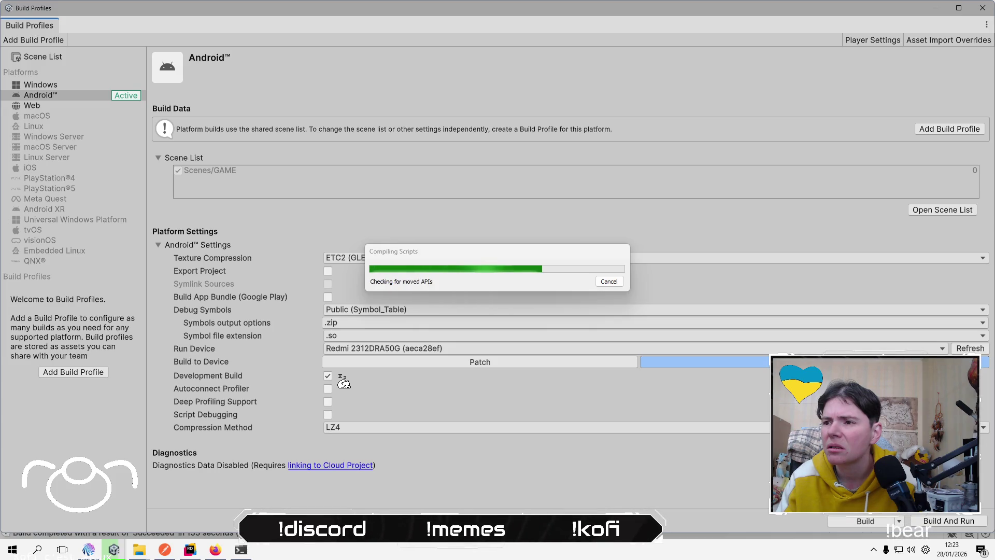
Bring the build progress dialog forward and move it up and left while it runs.
{"action": "left_click", "coordinate": [523, 271]}
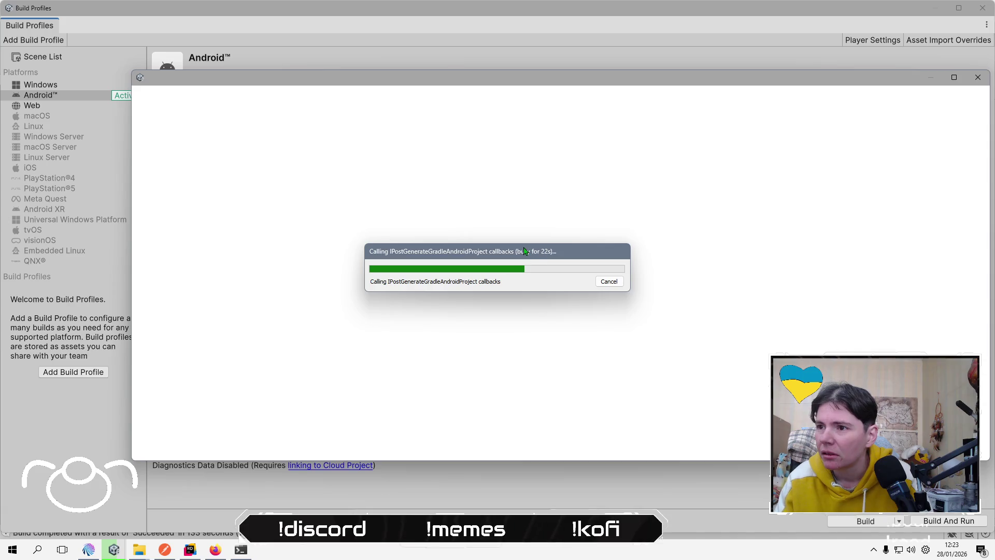
{"action": "left_click_drag", "start_coordinate": [524, 251], "coordinate": [509, 218]}
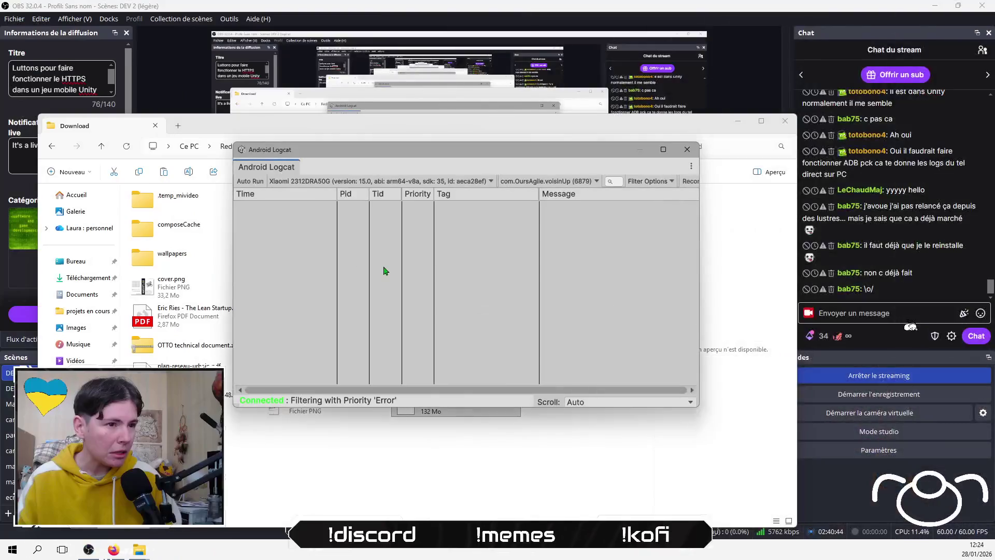
Enlarge Logcat, close Build Profiles and Addressables Report, and heighten the Console.
{"action": "mouse_move", "coordinate": [699, 410]}
{"action": "left_mouse_down"}
{"action": "mouse_move", "coordinate": [737, 438]}
{"action": "mouse_move", "coordinate": [782, 445]}
{"action": "left_mouse_up"}
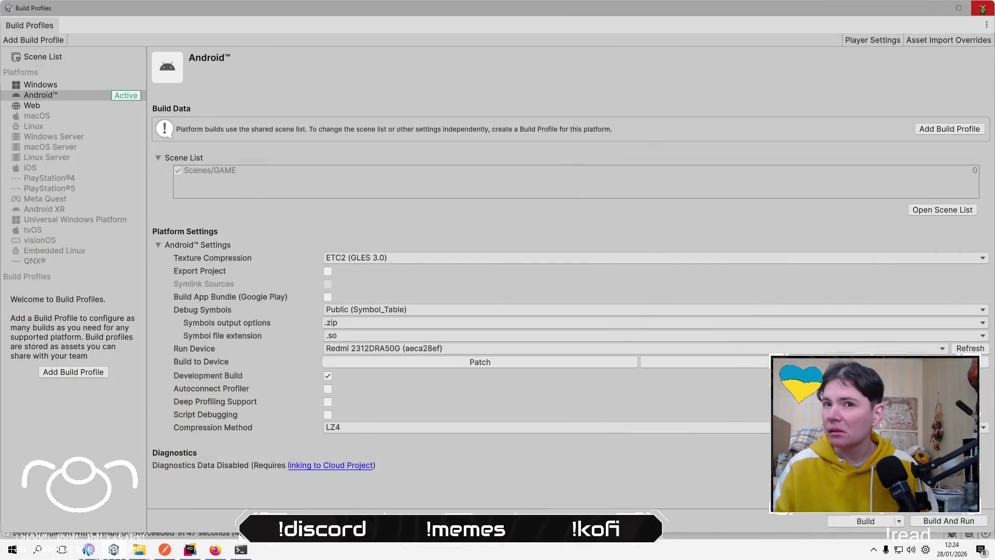
{"action": "left_click", "coordinate": [982, 8]}
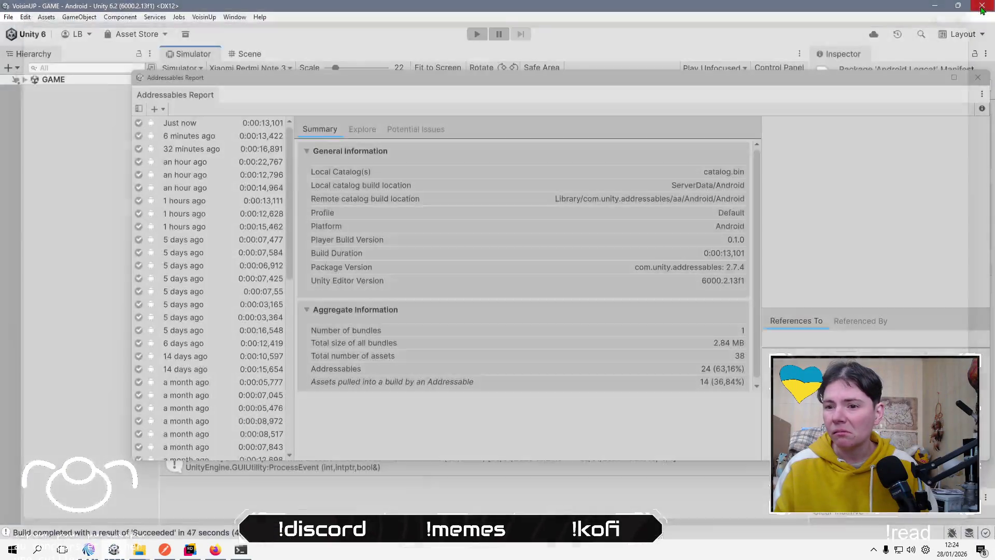
{"action": "left_click", "coordinate": [977, 77]}
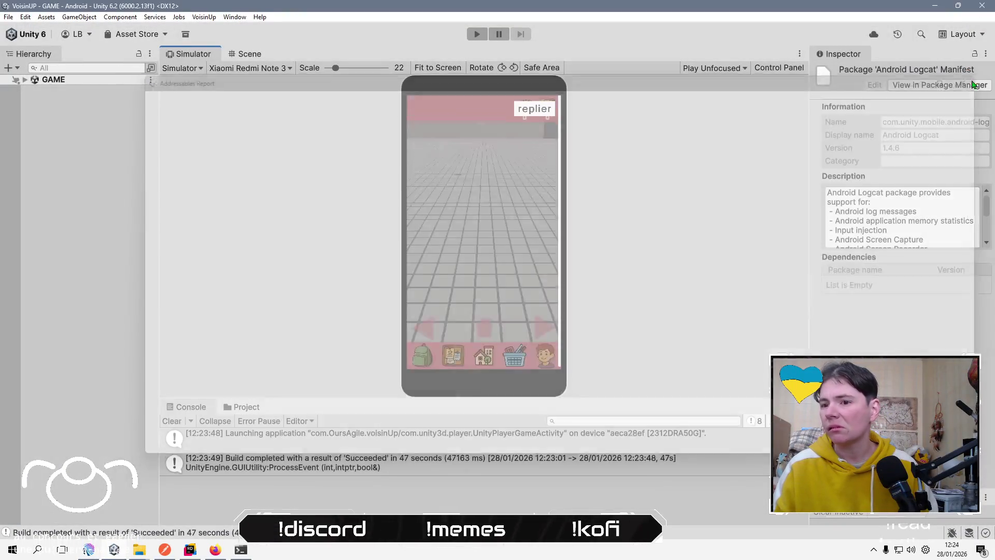
{"action": "mouse_move", "coordinate": [340, 398]}
{"action": "left_mouse_down"}
{"action": "mouse_move", "coordinate": [334, 260]}
{"action": "mouse_move", "coordinate": [333, 302]}
{"action": "mouse_move", "coordinate": [342, 211]}
{"action": "left_mouse_up"}
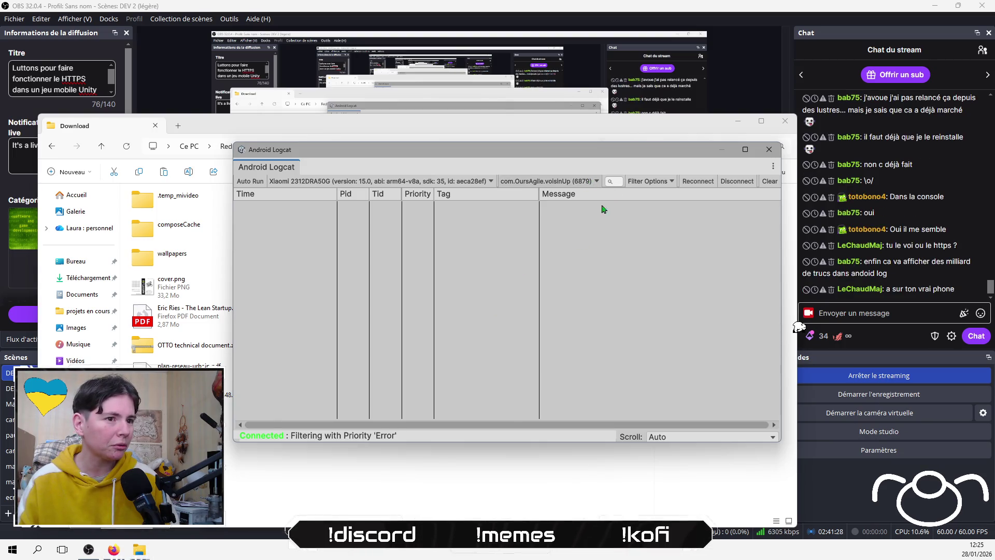
Filter Logcat to com.OursAgile.voisinUp process 18299, then move and widen the window.
{"action": "left_click", "coordinate": [589, 183]}
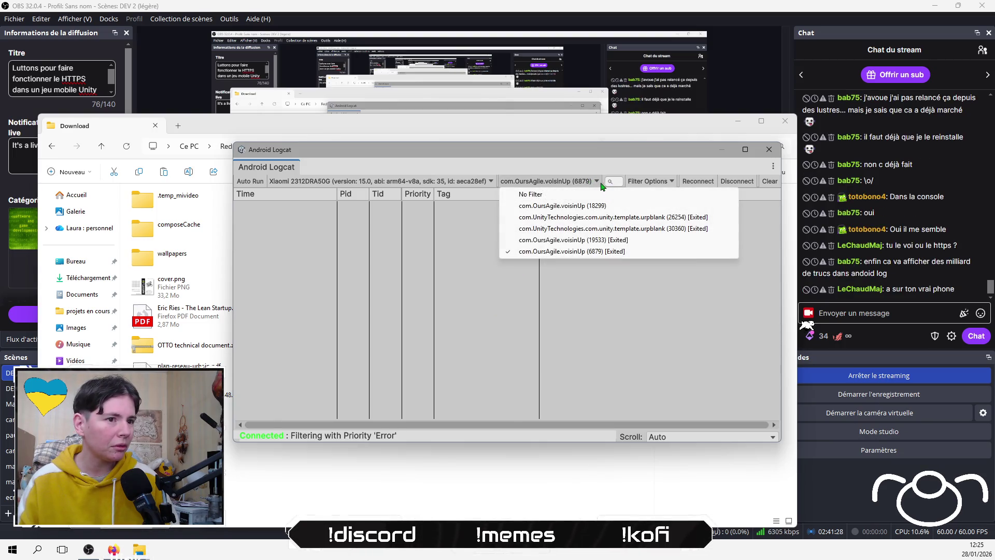
{"action": "left_click", "coordinate": [576, 208]}
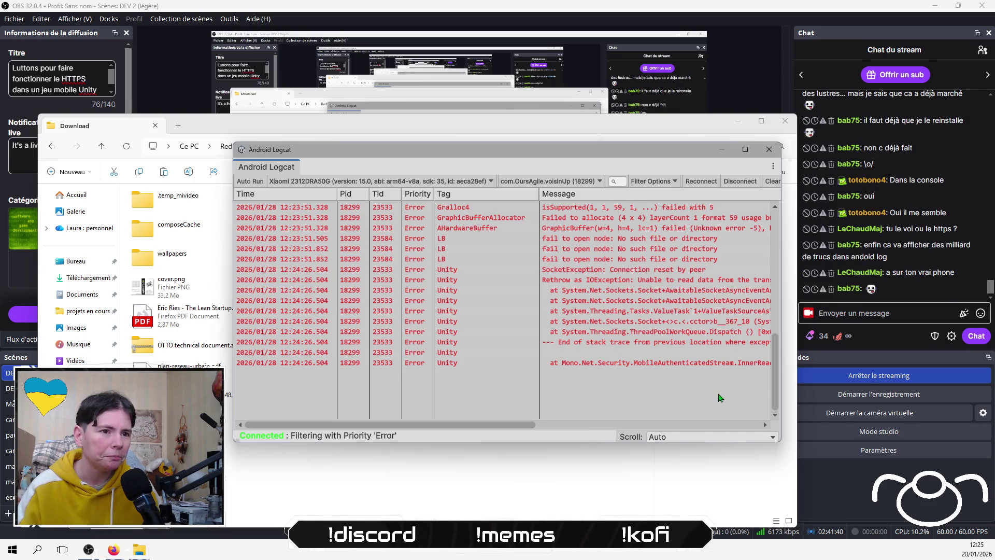
{"action": "mouse_move", "coordinate": [615, 152]}
{"action": "left_mouse_down"}
{"action": "mouse_move", "coordinate": [568, 138]}
{"action": "mouse_move", "coordinate": [501, 165]}
{"action": "mouse_move", "coordinate": [471, 157]}
{"action": "left_mouse_up"}
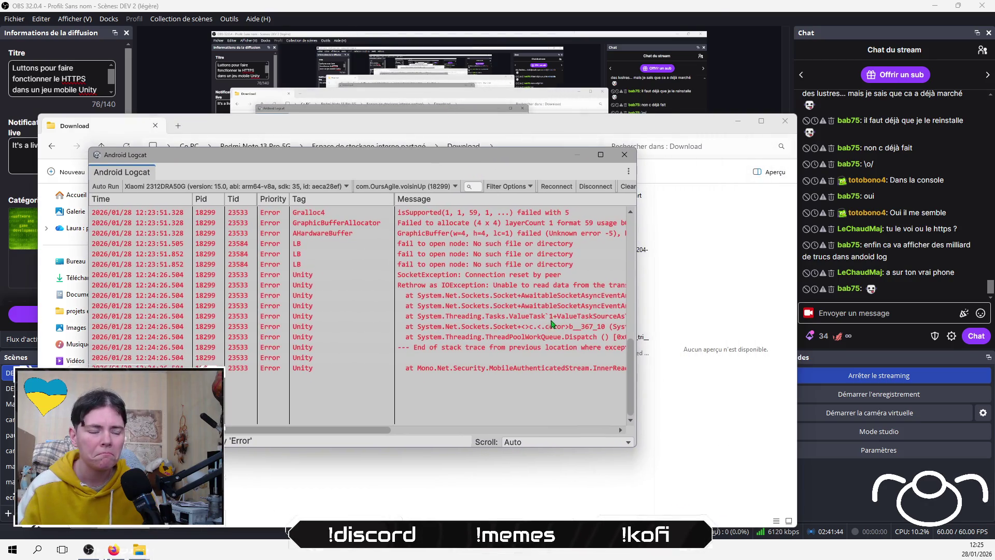
{"action": "mouse_move", "coordinate": [639, 388]}
{"action": "left_mouse_down"}
{"action": "mouse_move", "coordinate": [757, 338]}
{"action": "mouse_move", "coordinate": [798, 400]}
{"action": "mouse_move", "coordinate": [781, 389]}
{"action": "left_mouse_up"}
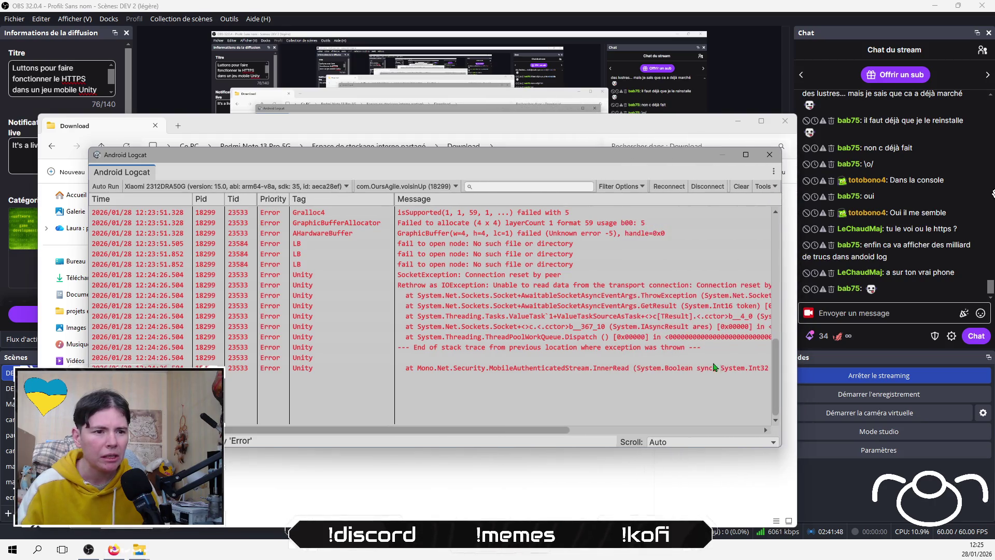
Select the end-of-stack-trace and Rethrow as IOException error lines.
{"action": "left_click", "coordinate": [634, 347]}
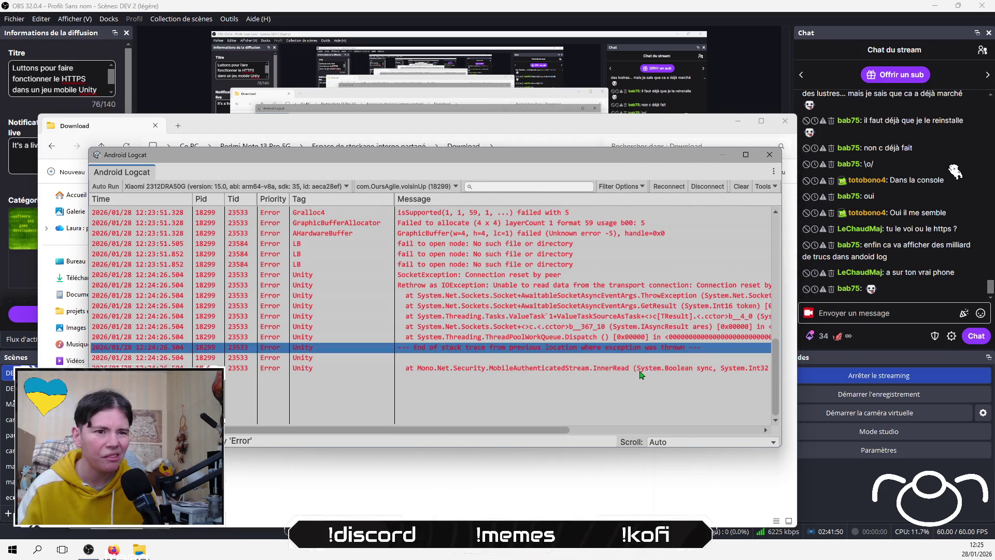
{"action": "left_click", "coordinate": [639, 286]}
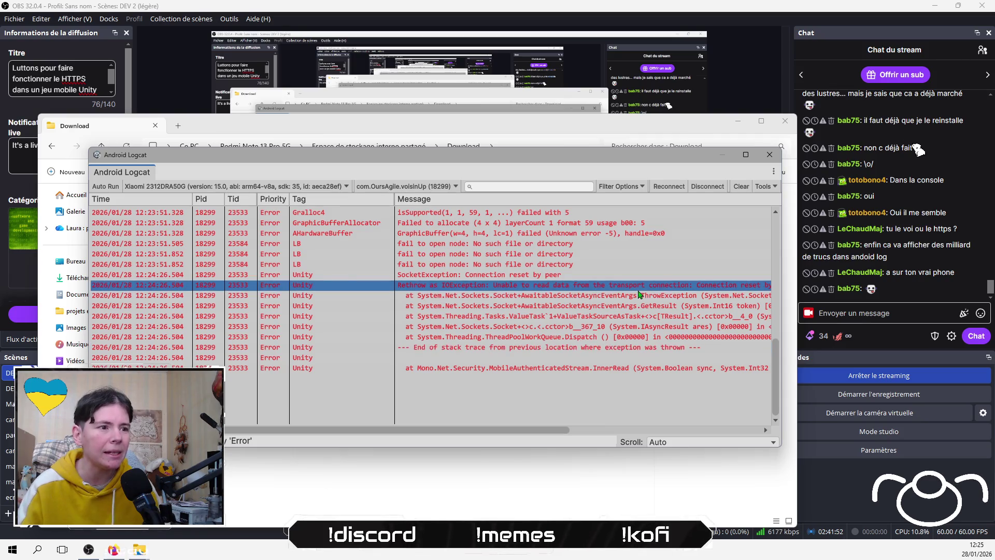
{"action": "mouse_move", "coordinate": [523, 431]}
{"action": "left_mouse_down"}
{"action": "mouse_move", "coordinate": [681, 416]}
{"action": "mouse_move", "coordinate": [647, 425]}
{"action": "left_mouse_up"}
Inspect the SocketException trace lines, including Rethrow as IOException, CheckIfThrowDelayedException and WebConnection.Connect.
{"action": "left_click", "coordinate": [427, 298]}
{"action": "left_click", "coordinate": [442, 287]}
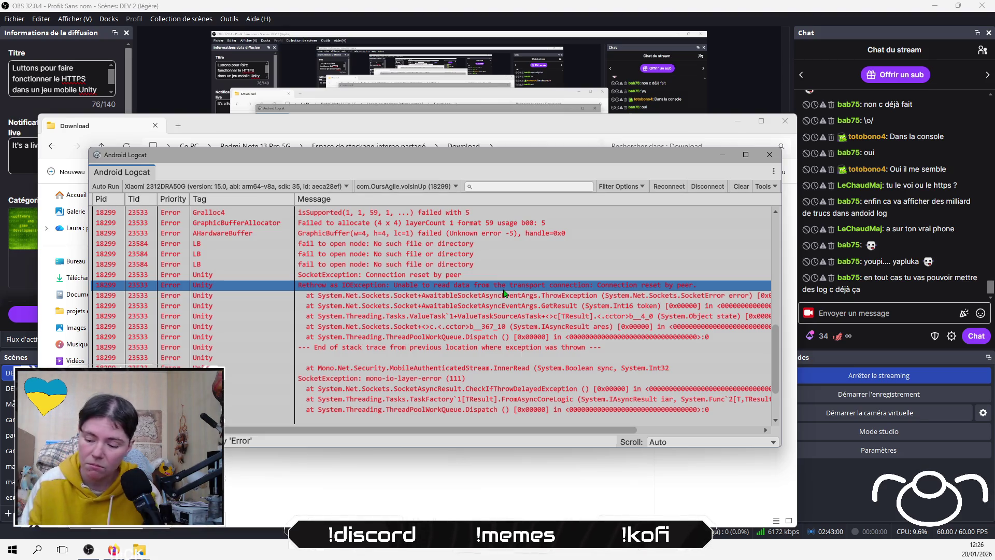
{"action": "scroll", "coordinate": [500, 306], "scroll_direction": "down", "scroll_amount": 3}
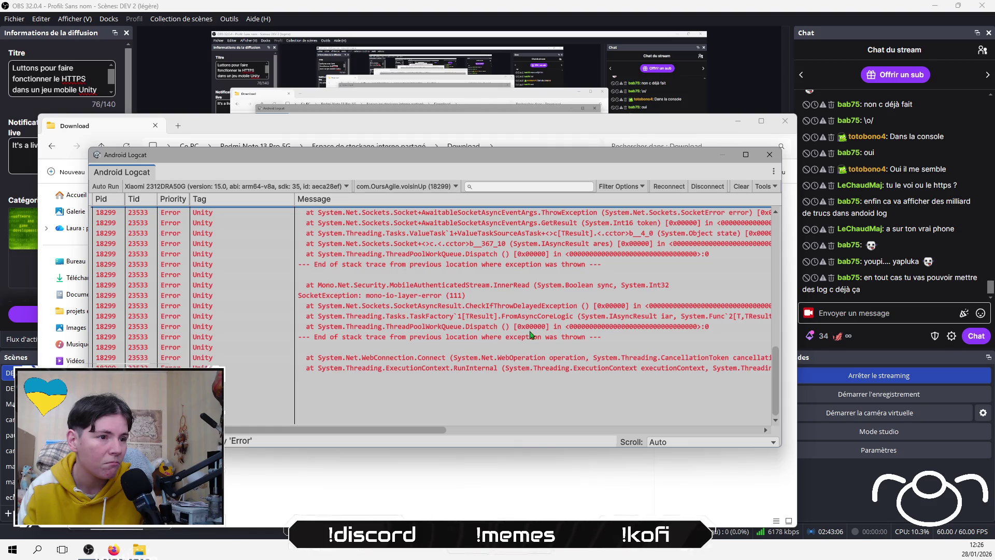
{"action": "left_click", "coordinate": [517, 288]}
{"action": "left_click", "coordinate": [498, 308]}
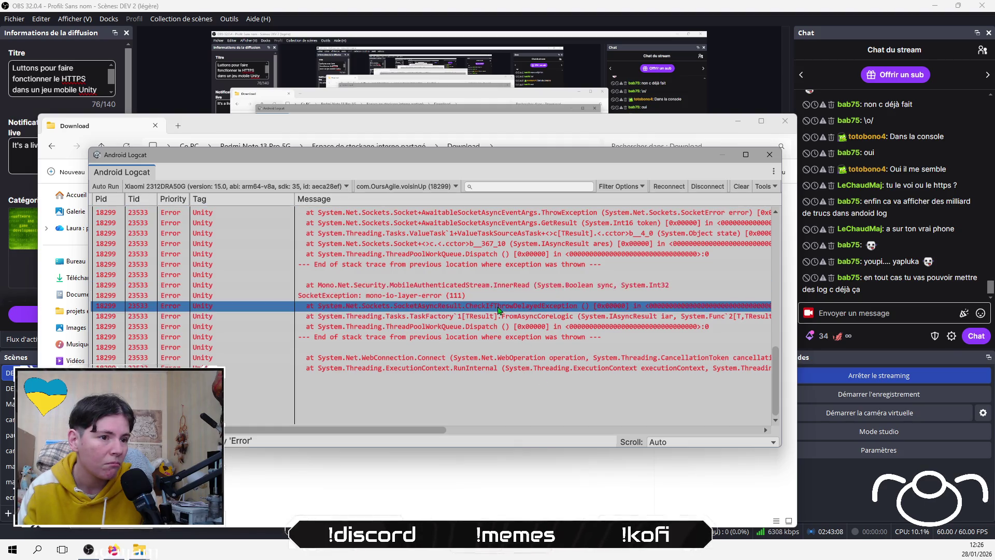
{"action": "key", "text": "Up"}
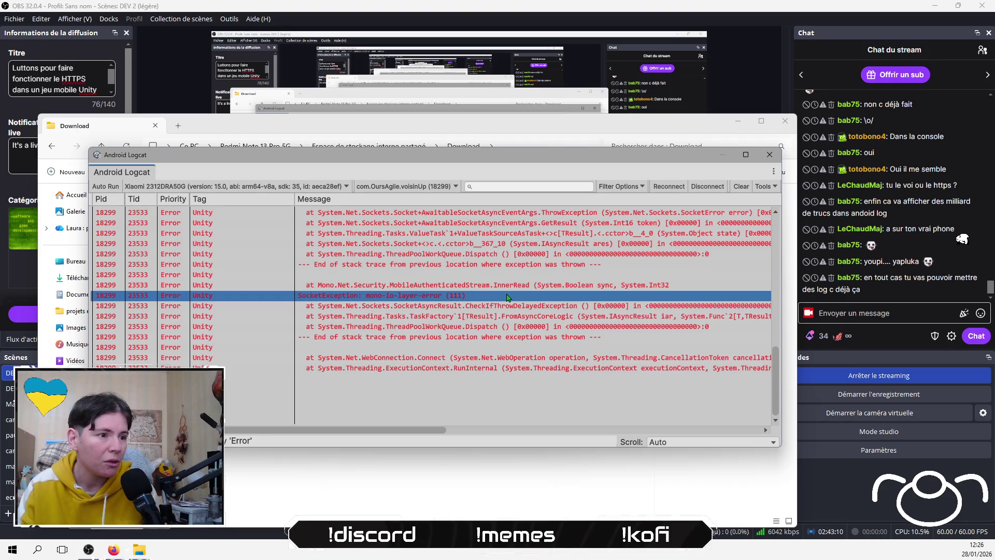
{"action": "left_click", "coordinate": [542, 310]}
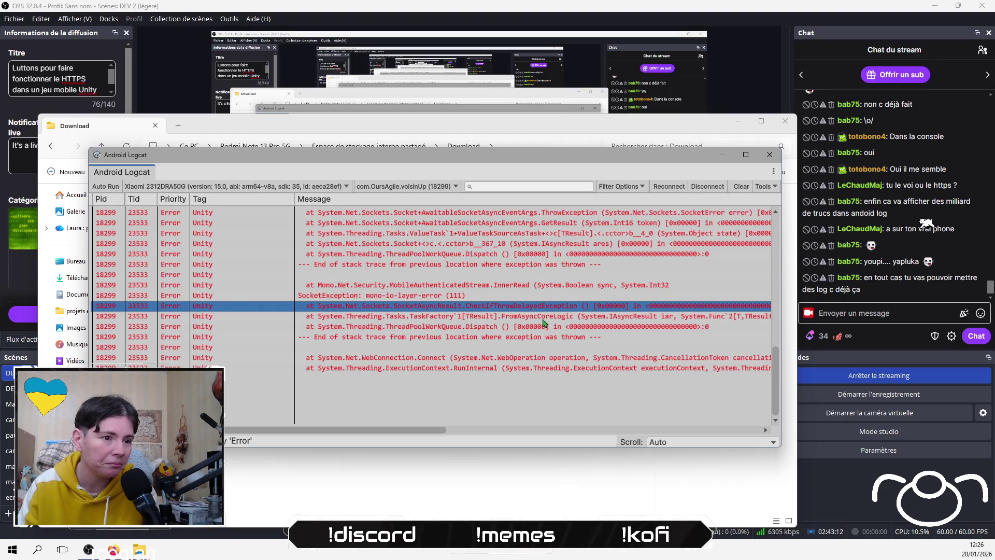
{"action": "left_click", "coordinate": [535, 363]}
{"action": "left_click", "coordinate": [549, 336]}
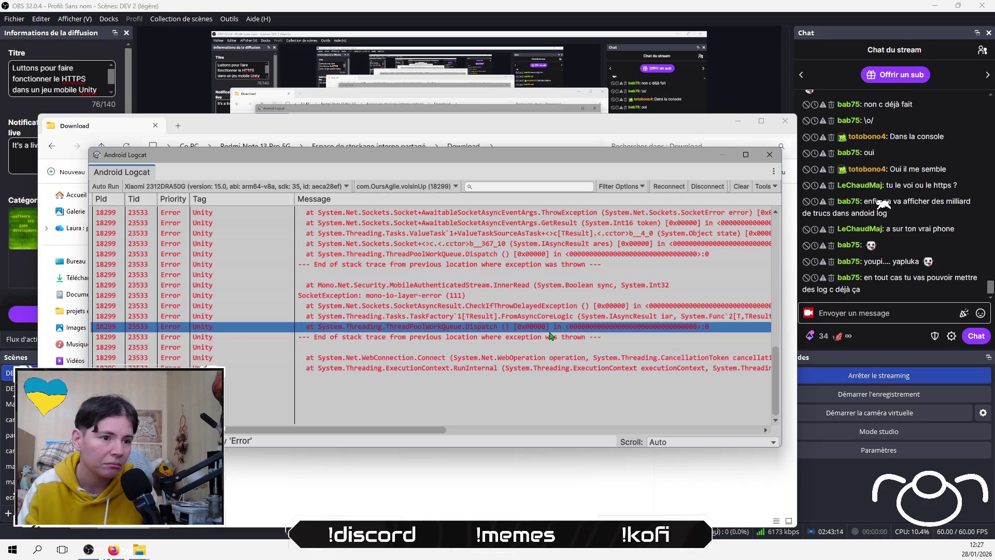
{"action": "left_click", "coordinate": [544, 361]}
{"action": "left_click", "coordinate": [544, 369]}
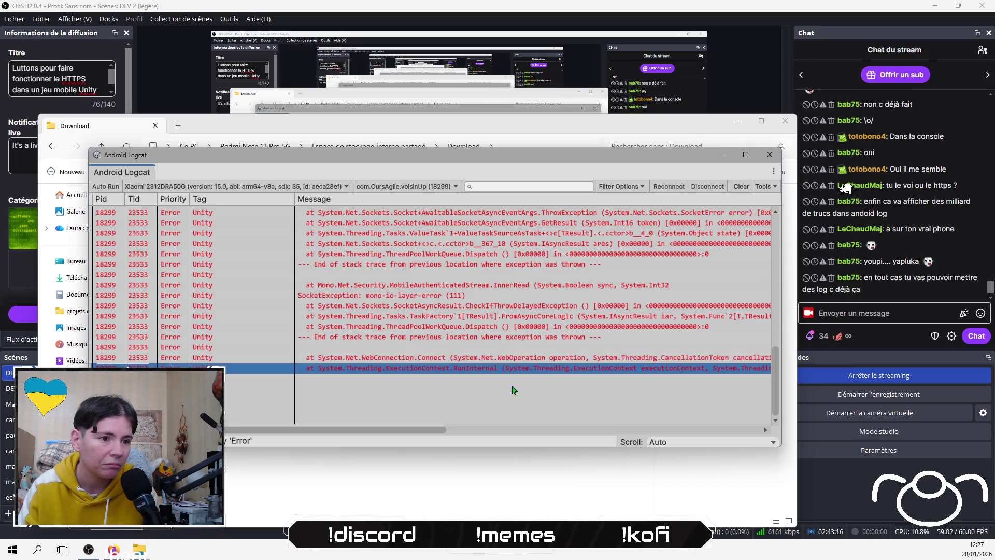
Bring the Time and Pid columns back and step through the trace's final lines.
{"action": "mouse_move", "coordinate": [434, 430]}
{"action": "left_mouse_down"}
{"action": "mouse_move", "coordinate": [528, 435]}
{"action": "mouse_move", "coordinate": [333, 404]}
{"action": "left_mouse_up"}
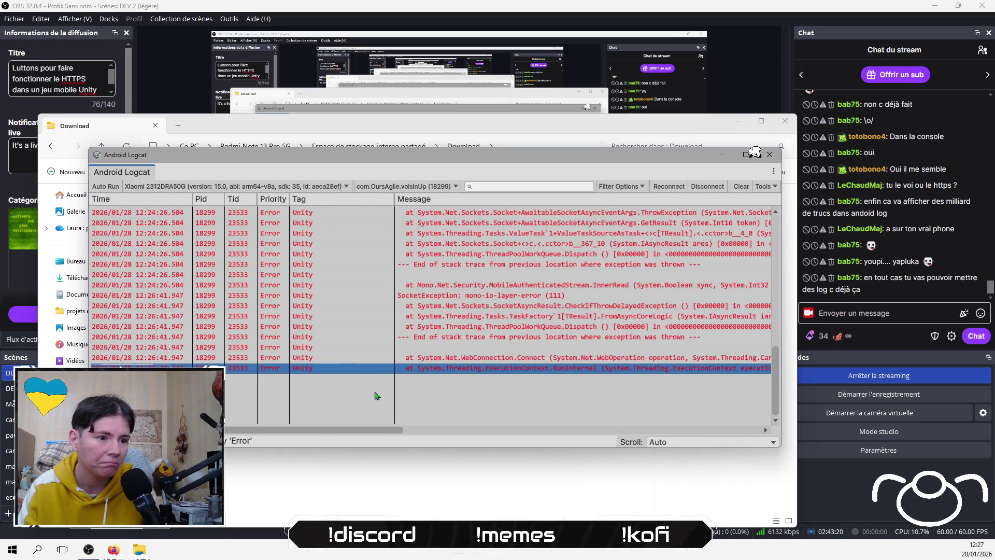
{"action": "left_click", "coordinate": [516, 359]}
{"action": "left_click", "coordinate": [514, 368]}
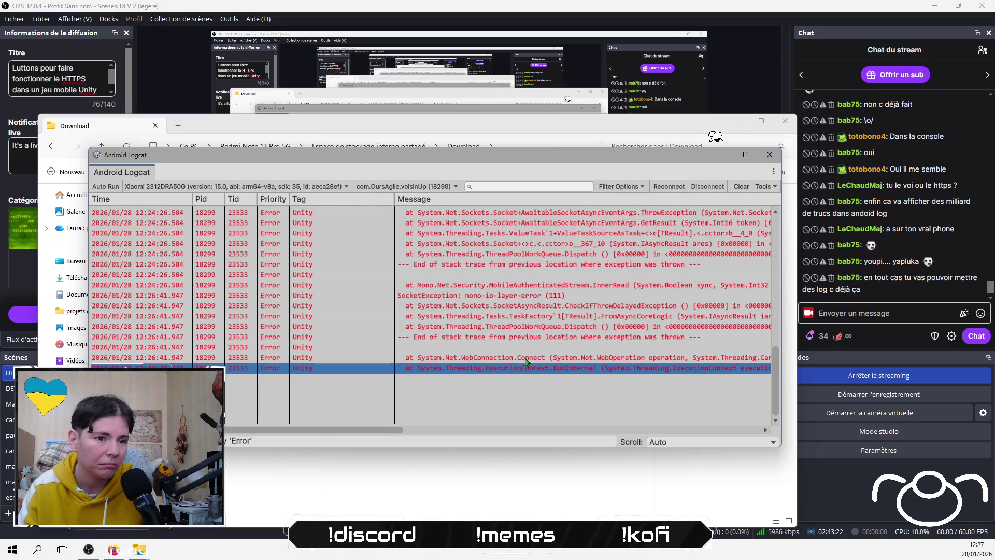
{"action": "left_click", "coordinate": [523, 359]}
{"action": "left_click", "coordinate": [538, 338]}
{"action": "left_click", "coordinate": [526, 347]}
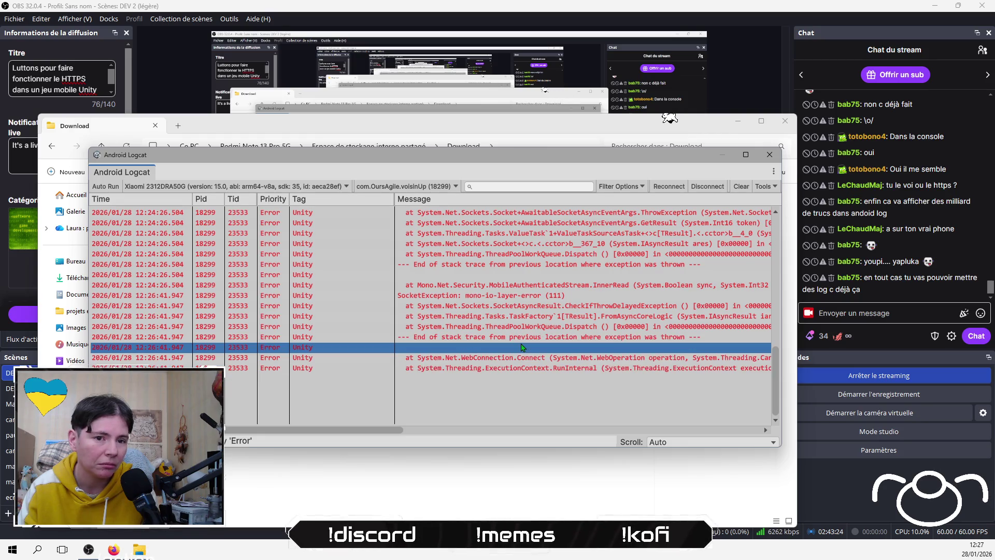
{"action": "left_click", "coordinate": [525, 340]}
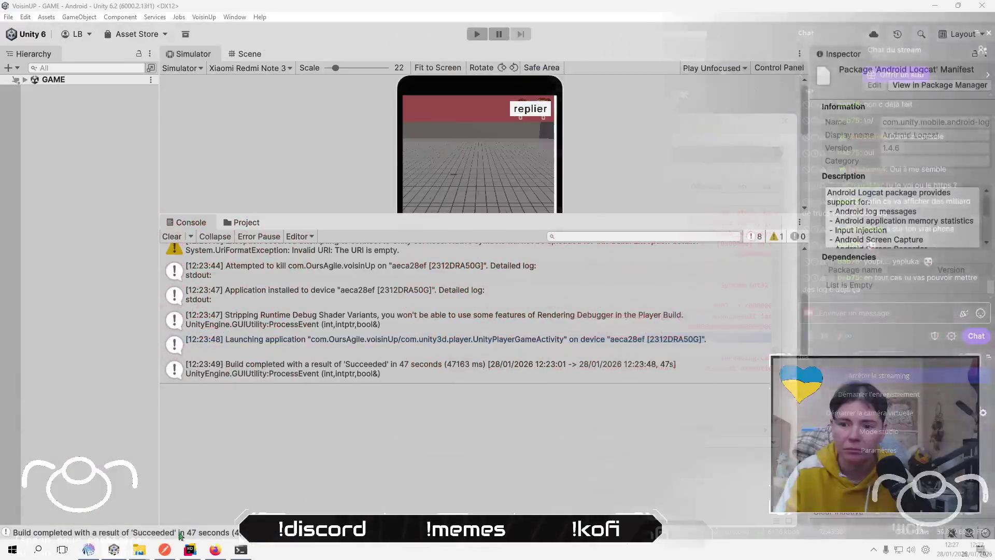
In Rider, highlight the usages of LogException on line 49.
{"action": "left_click", "coordinate": [196, 553]}
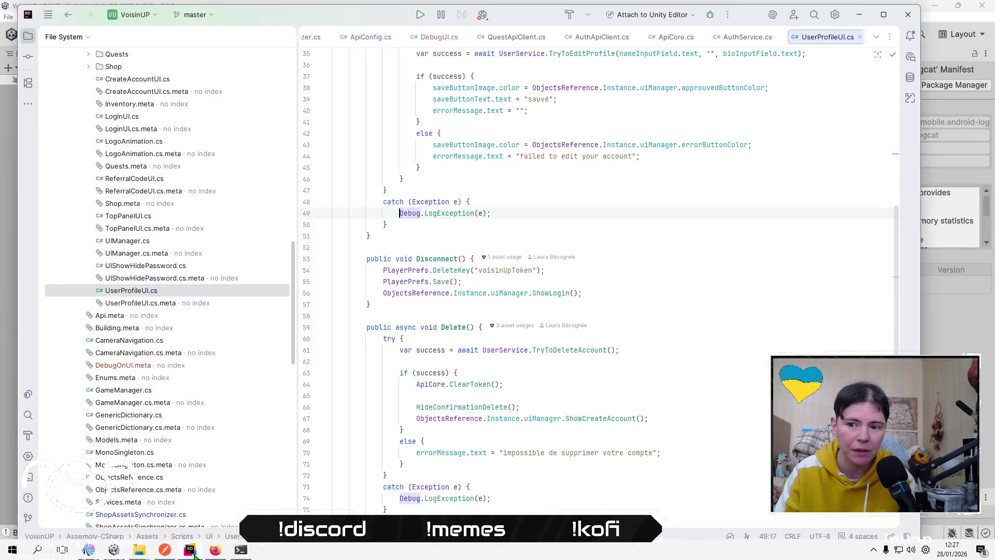
{"action": "left_click", "coordinate": [504, 237]}
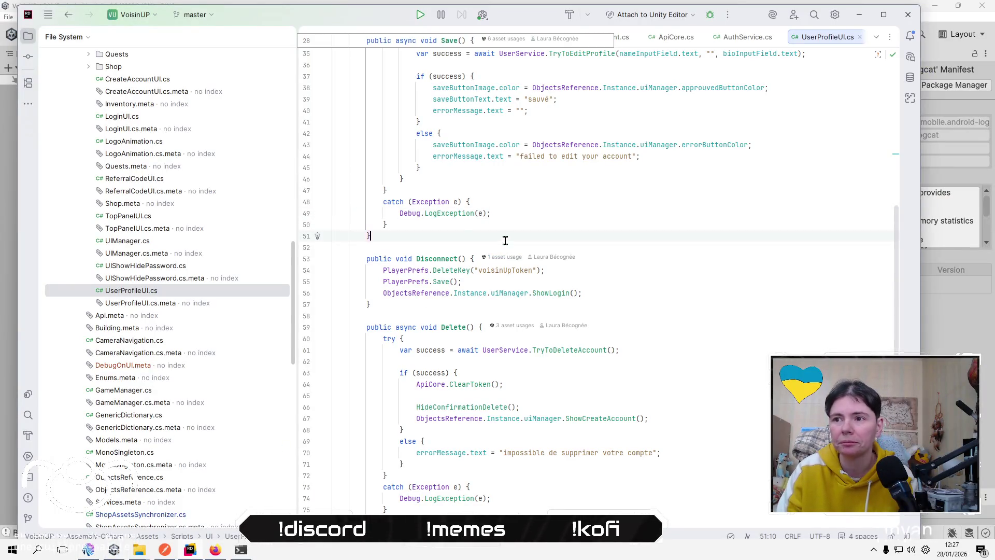
{"action": "left_click", "coordinate": [446, 214]}
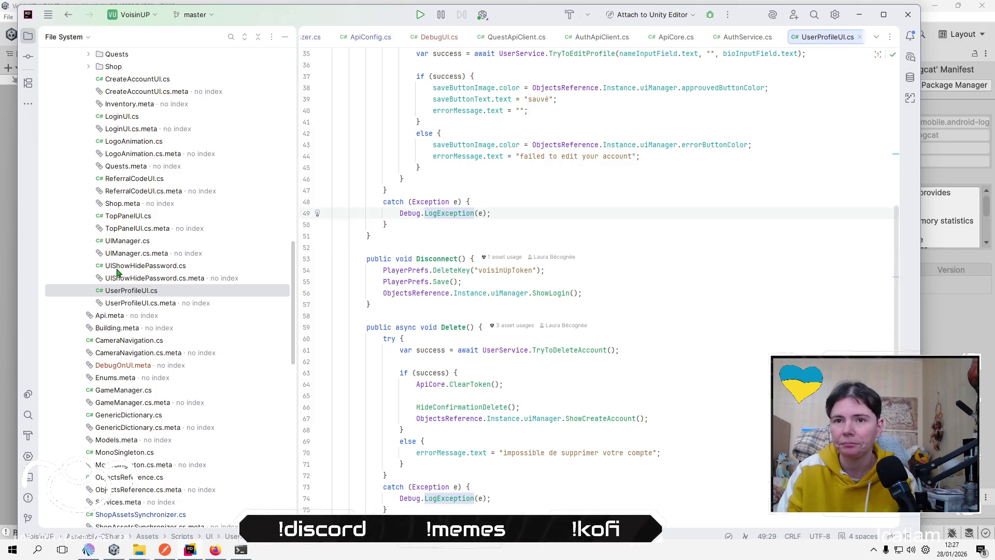
{"action": "scroll", "coordinate": [244, 249], "scroll_direction": "up", "scroll_amount": 10}
Open and read QuestApiClient.cs and ApiCore.cs.
{"action": "left_click", "coordinate": [519, 37]}
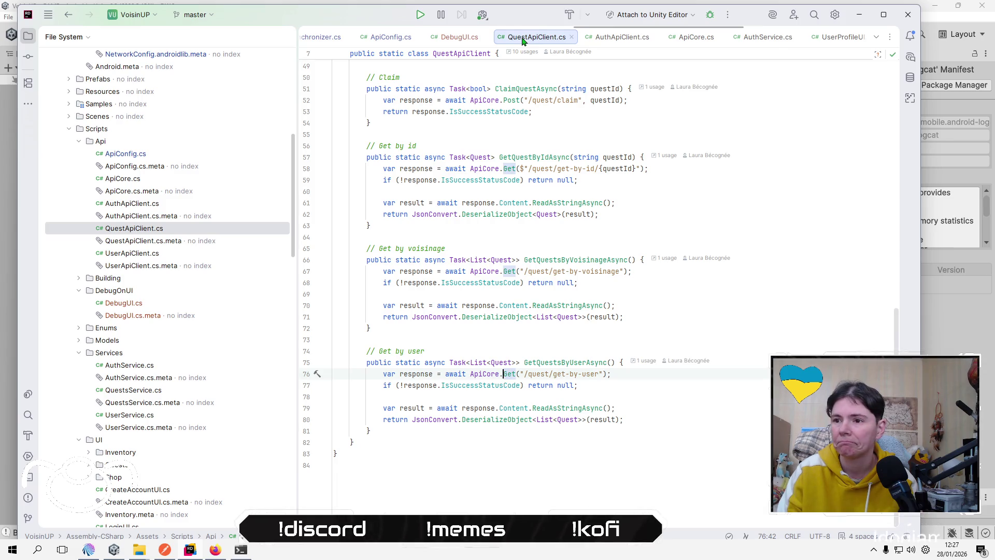
{"action": "left_click", "coordinate": [668, 339]}
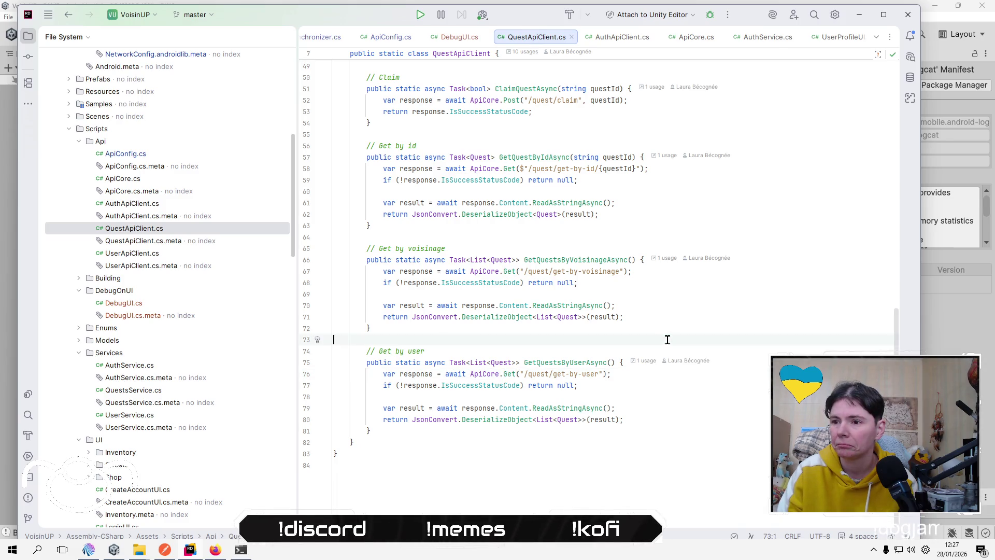
{"action": "scroll", "coordinate": [668, 347], "scroll_direction": "up", "scroll_amount": 15}
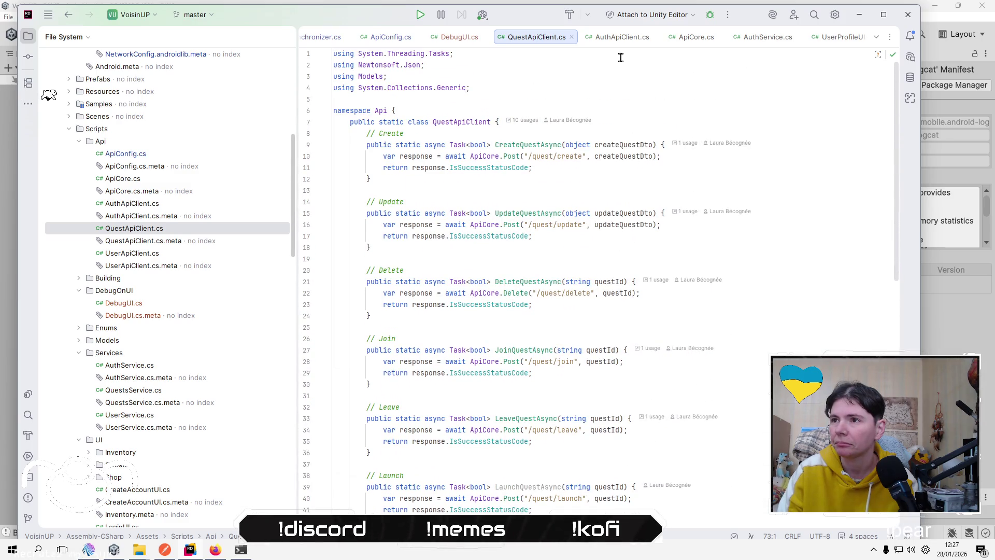
{"action": "double_click", "coordinate": [133, 180]}
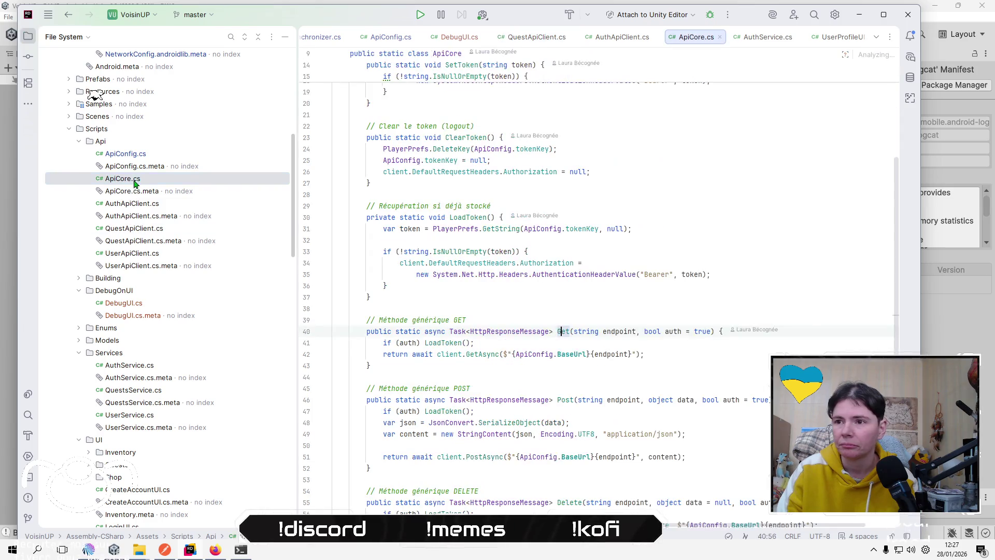
{"action": "left_click", "coordinate": [544, 308]}
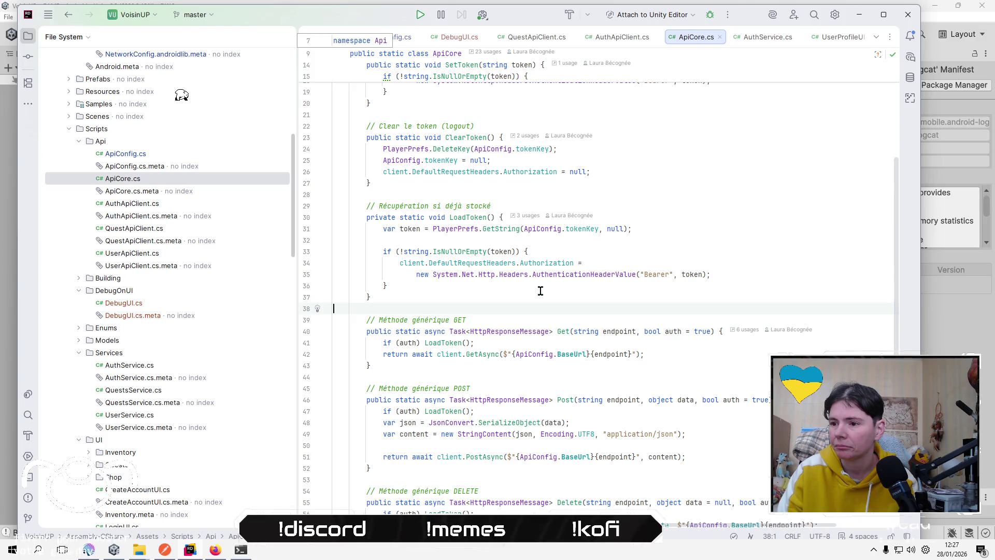
{"action": "scroll", "coordinate": [538, 289], "scroll_direction": "down", "scroll_amount": 3}
Read UserApiClient.cs's GetInventoryAsync, then AuthApiClient.cs's LoginAsync method.
{"action": "double_click", "coordinate": [130, 254]}
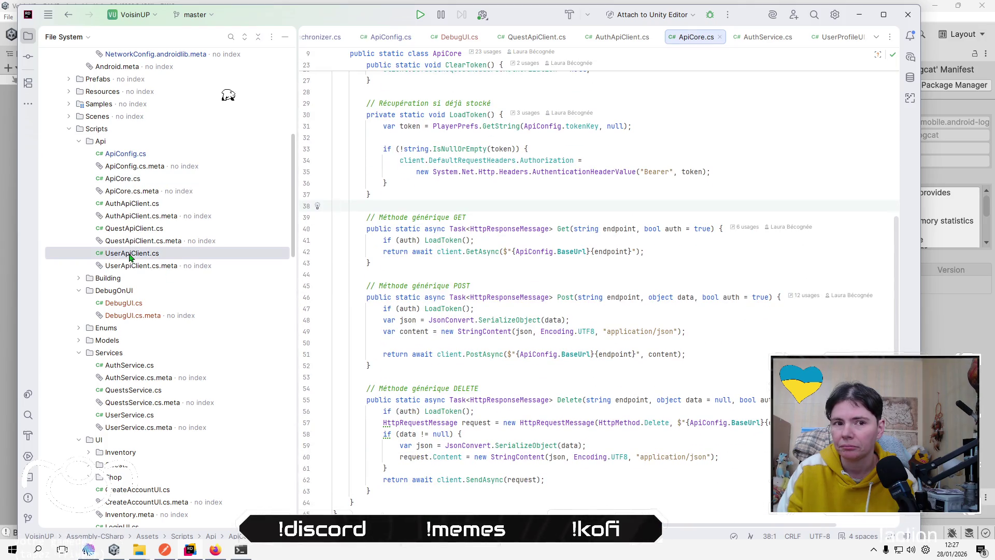
{"action": "left_click", "coordinate": [655, 327]}
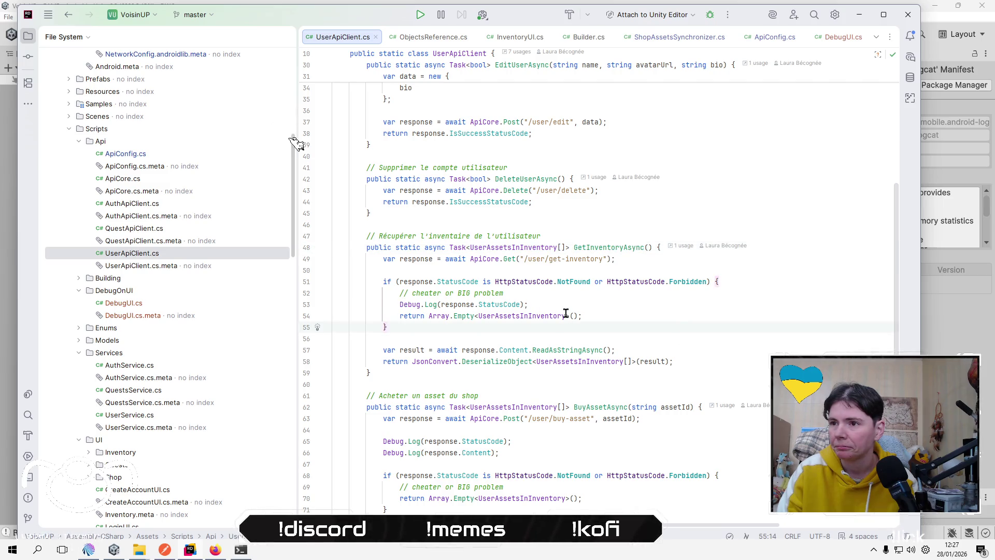
{"action": "scroll", "coordinate": [565, 313], "scroll_direction": "up", "scroll_amount": 6}
{"action": "scroll", "coordinate": [564, 313], "scroll_direction": "up", "scroll_amount": 2}
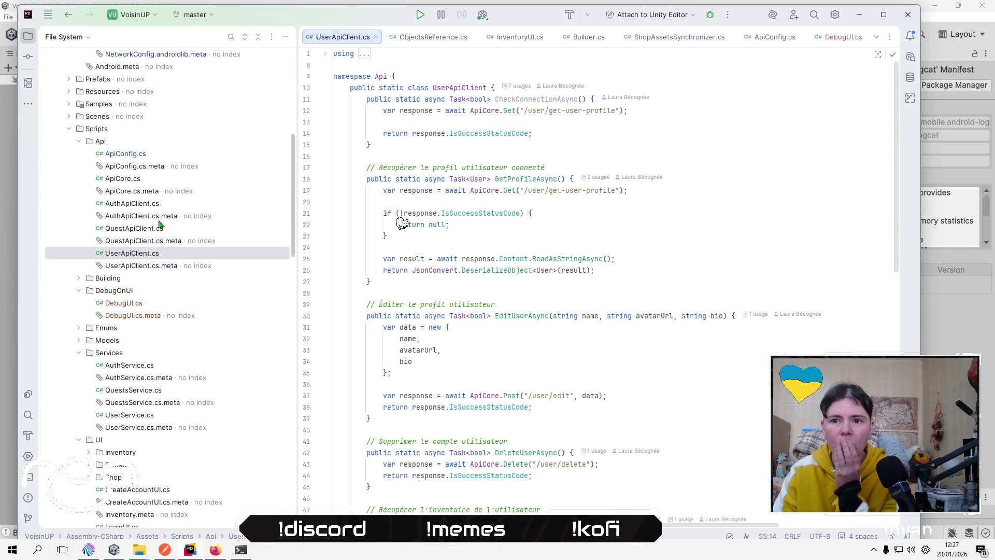
{"action": "double_click", "coordinate": [155, 204]}
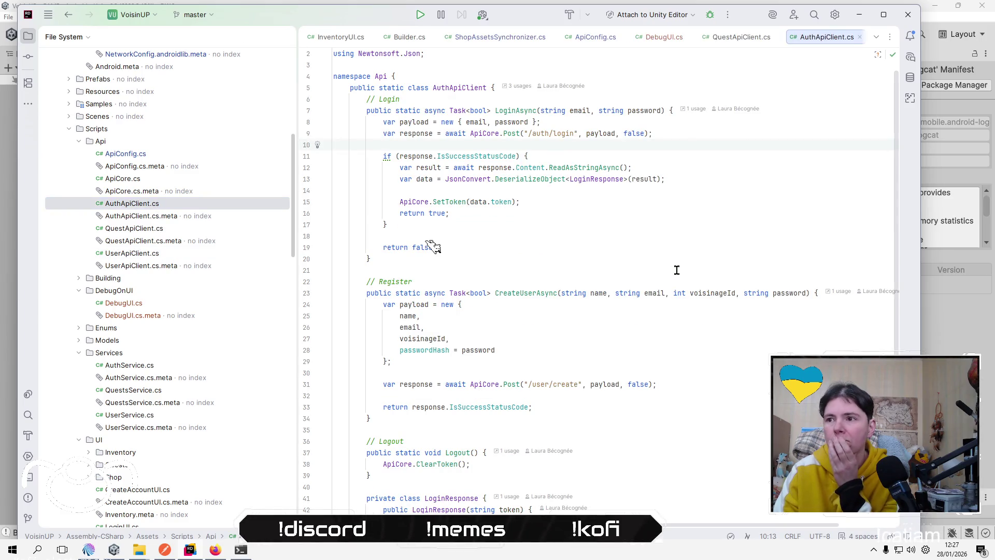
{"action": "left_click", "coordinate": [492, 252]}
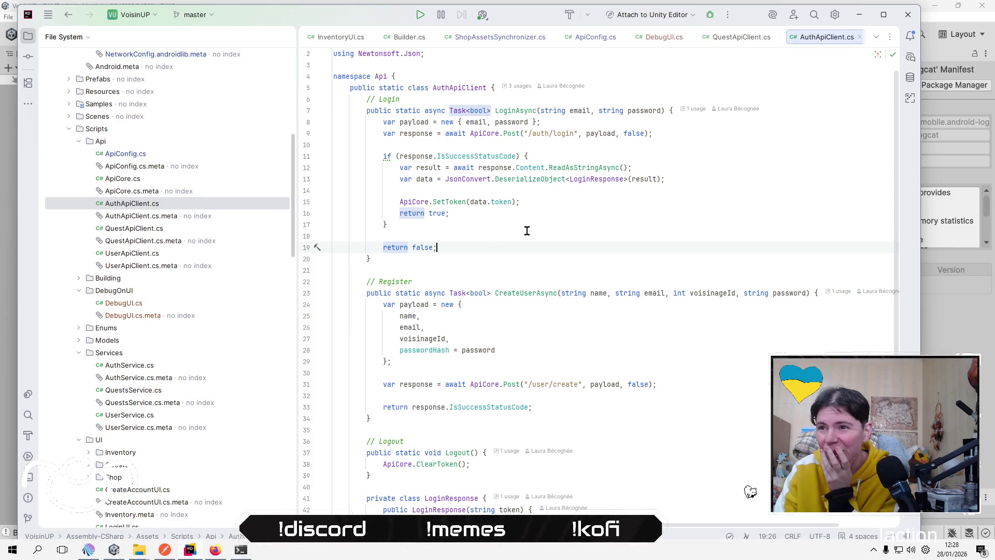
{"action": "key", "text": "Up"}
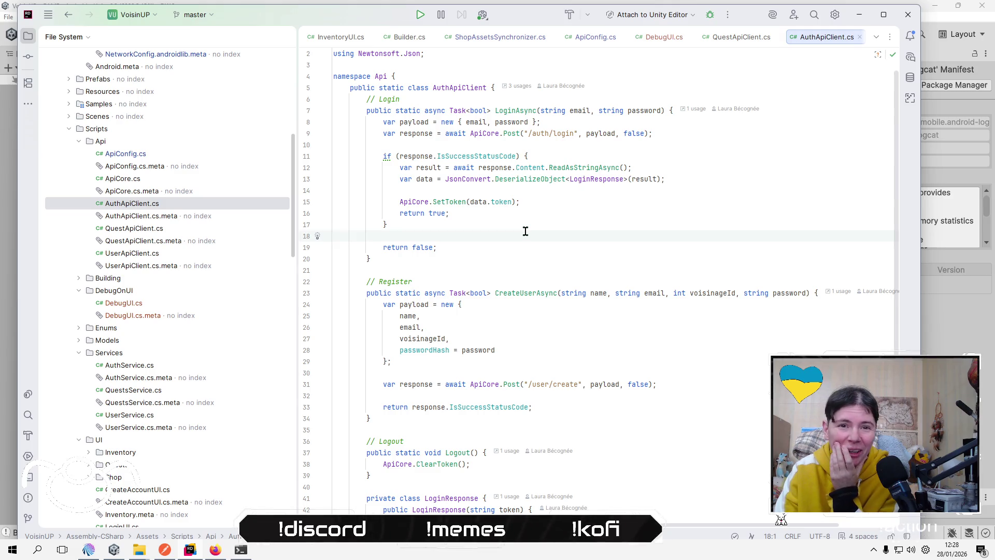
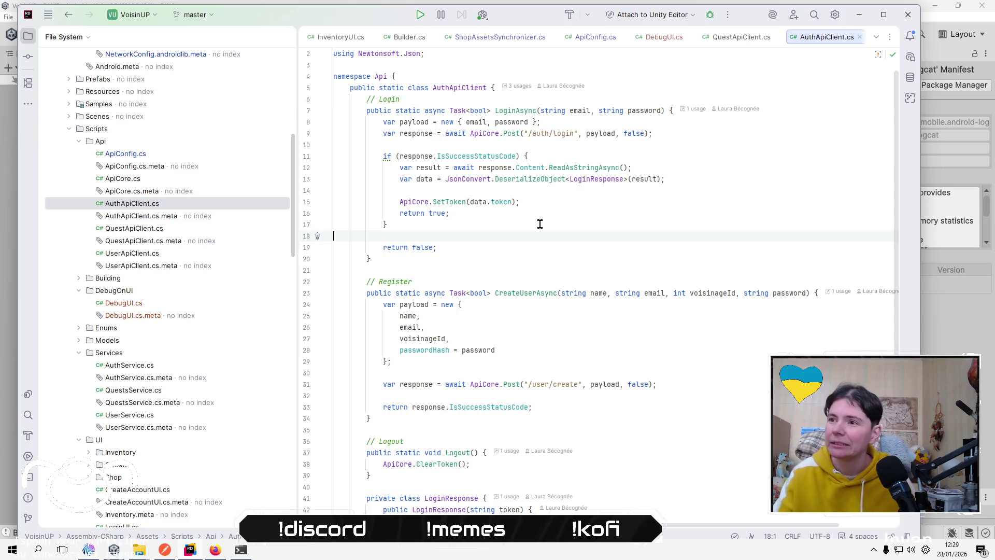
Open ApiCore.cs from the file tree.
{"action": "left_click", "coordinate": [479, 167]}
{"action": "scroll", "coordinate": [715, 209], "scroll_direction": "up", "scroll_amount": 1}
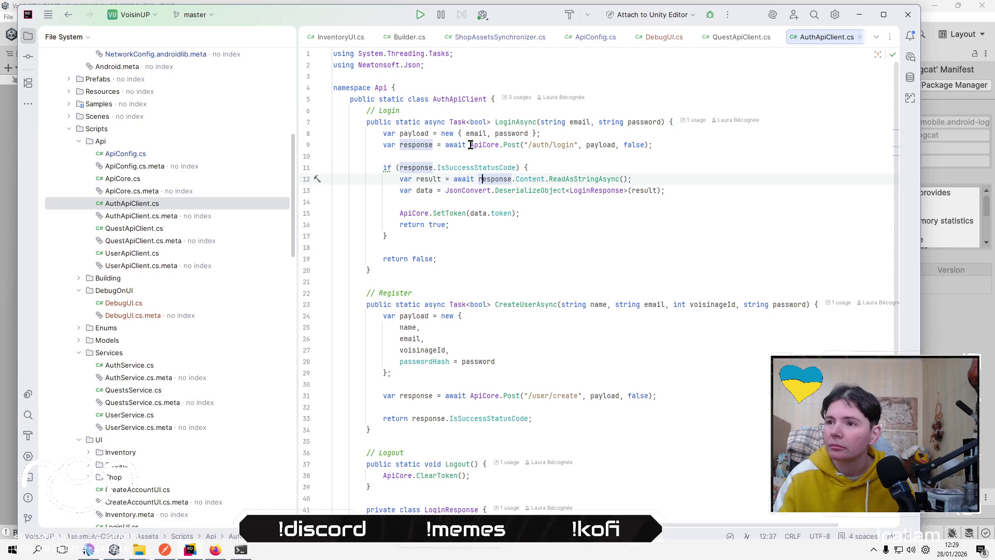
{"action": "double_click", "coordinate": [189, 178]}
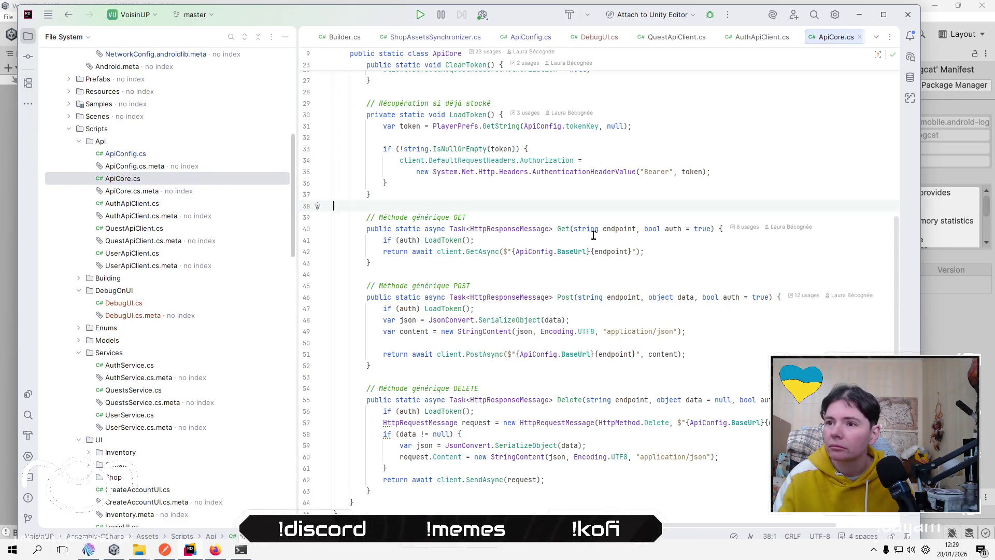
{"action": "scroll", "coordinate": [626, 267], "scroll_direction": "up", "scroll_amount": 6}
Highlight the shared HTTP client in the GET method and open the GetAsync reference docs.
{"action": "left_click", "coordinate": [441, 274]}
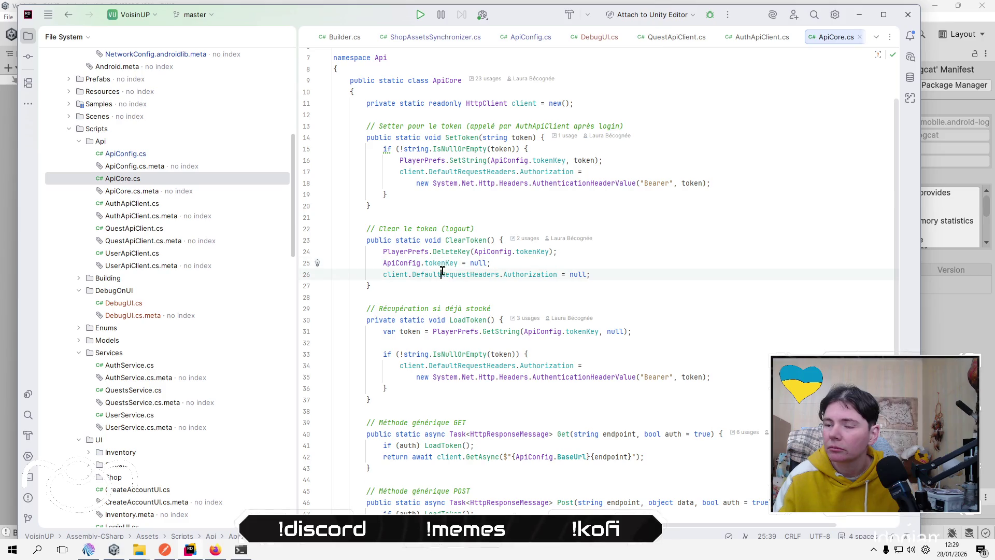
{"action": "scroll", "coordinate": [763, 341], "scroll_direction": "up", "scroll_amount": 3}
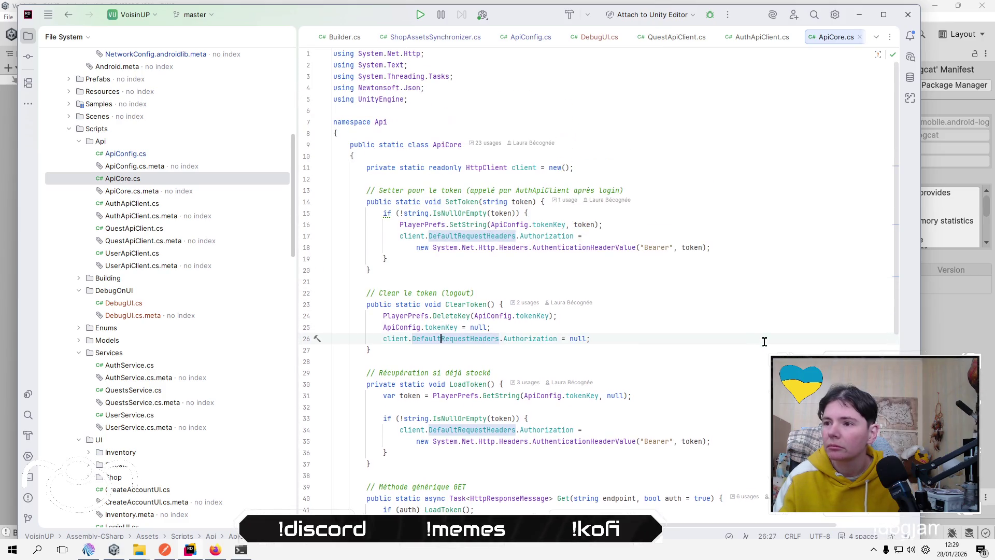
{"action": "scroll", "coordinate": [764, 341], "scroll_direction": "down", "scroll_amount": 7}
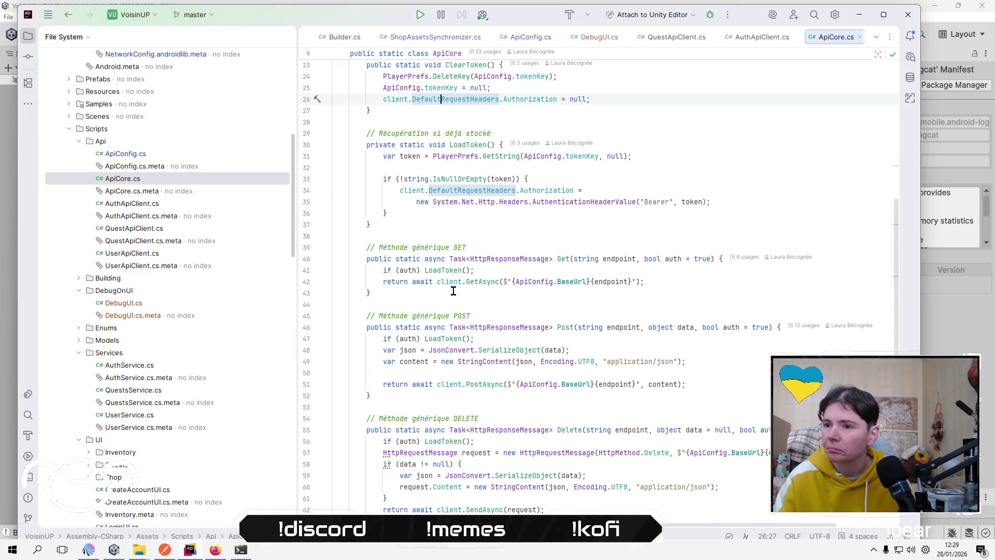
{"action": "left_click", "coordinate": [462, 281]}
{"action": "left_click", "coordinate": [676, 296]}
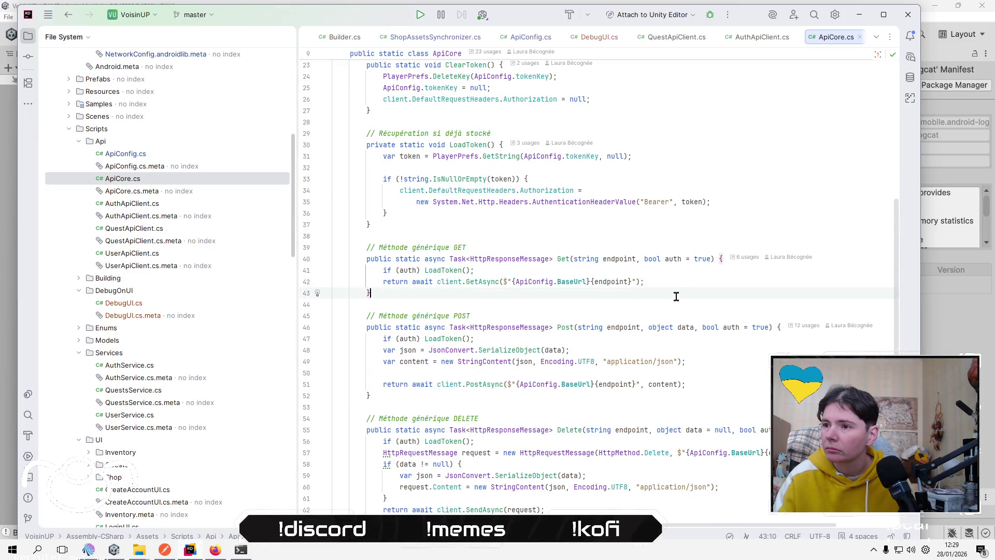
{"action": "left_click", "coordinate": [444, 281]}
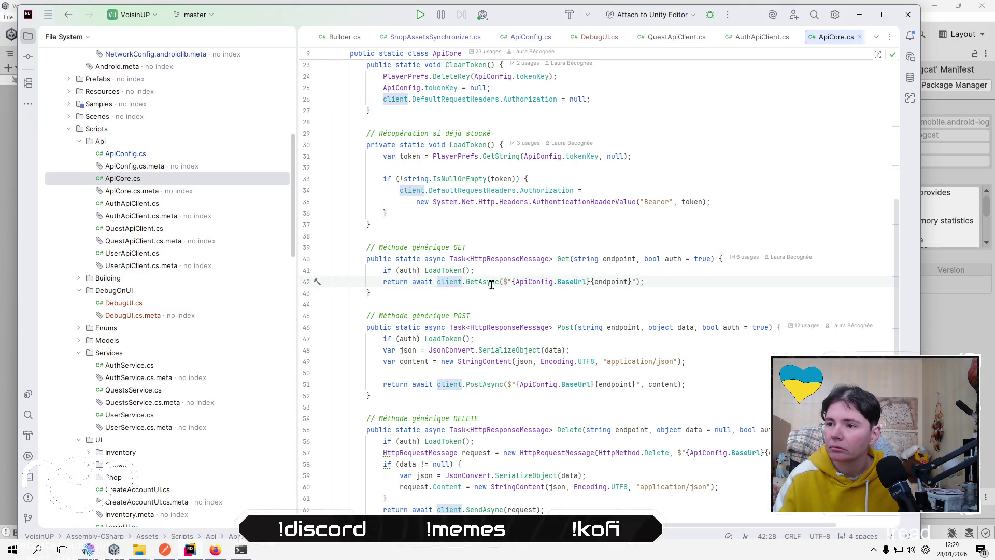
{"action": "mouse_move", "coordinate": [491, 285]}
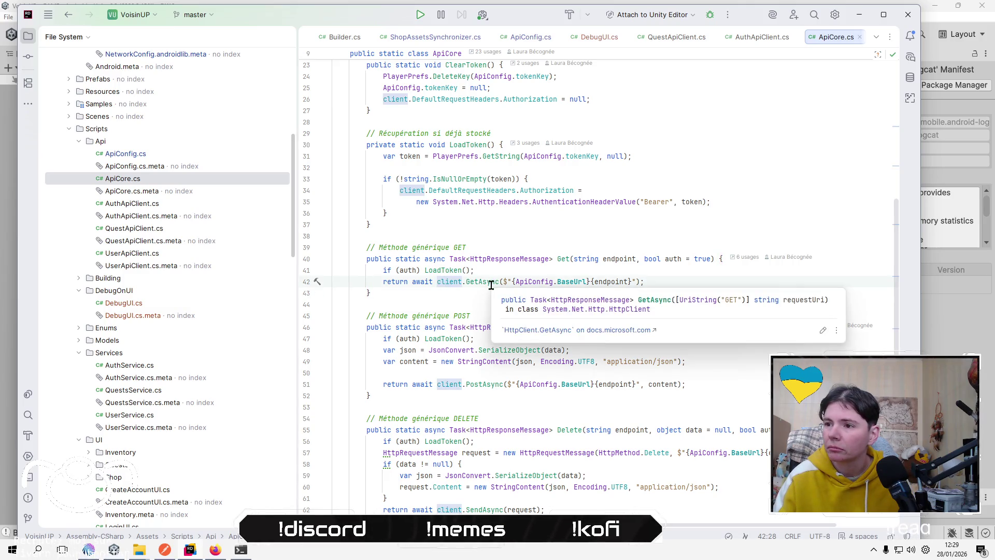
{"action": "left_click", "coordinate": [587, 333]}
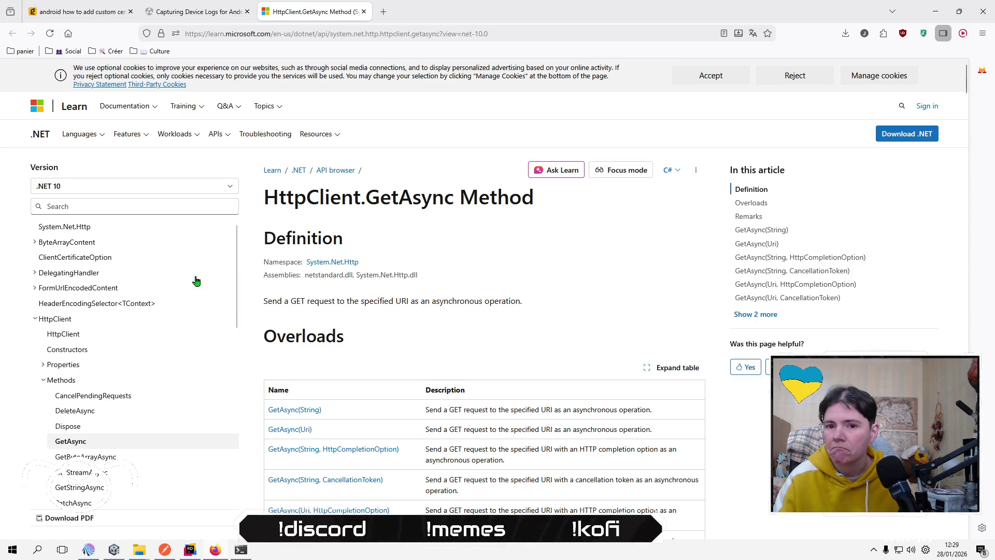
Scroll to the HttpCompletionOption overload's Exceptions and highlight the HttpRequestException certificate-validation paragraph.
{"action": "scroll", "coordinate": [207, 275], "scroll_direction": "down", "scroll_amount": 5}
{"action": "scroll", "coordinate": [218, 269], "scroll_direction": "down", "scroll_amount": 3}
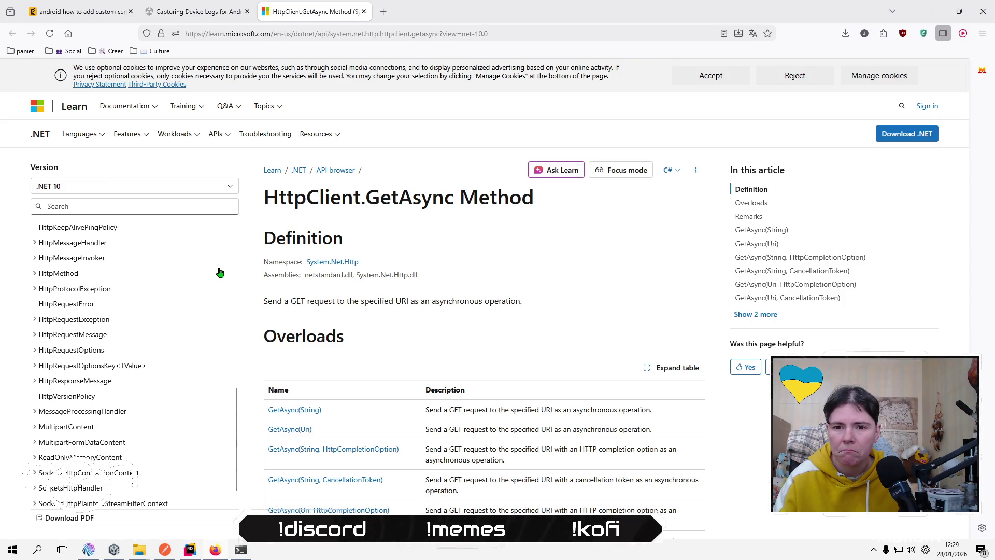
{"action": "scroll", "coordinate": [220, 271], "scroll_direction": "up", "scroll_amount": 5}
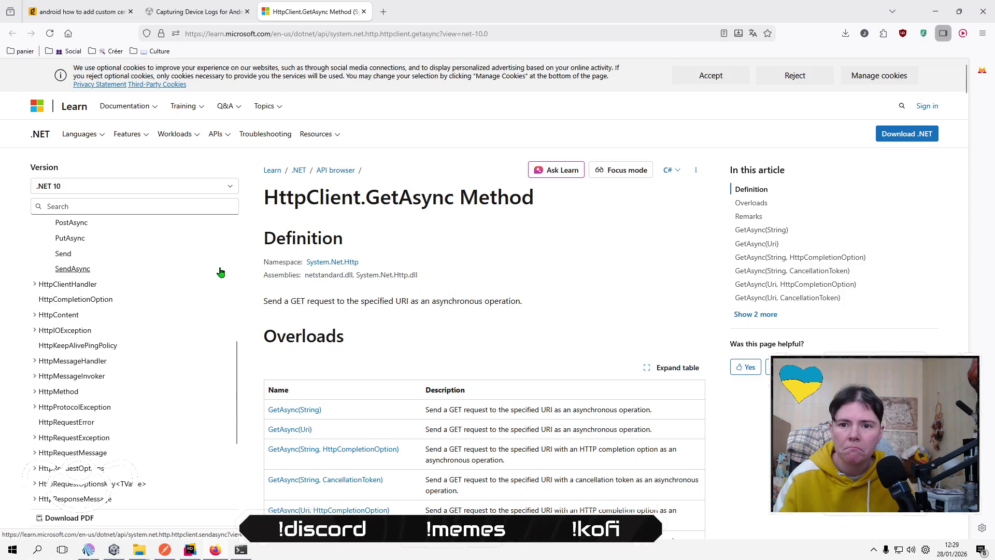
{"action": "scroll", "coordinate": [220, 272], "scroll_direction": "up", "scroll_amount": 4}
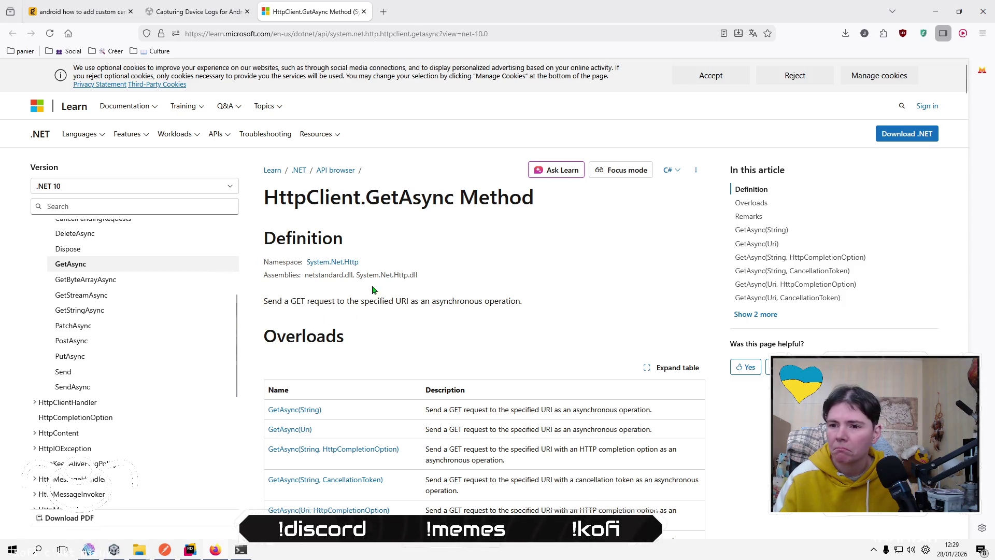
{"action": "scroll", "coordinate": [602, 278], "scroll_direction": "down", "scroll_amount": 3}
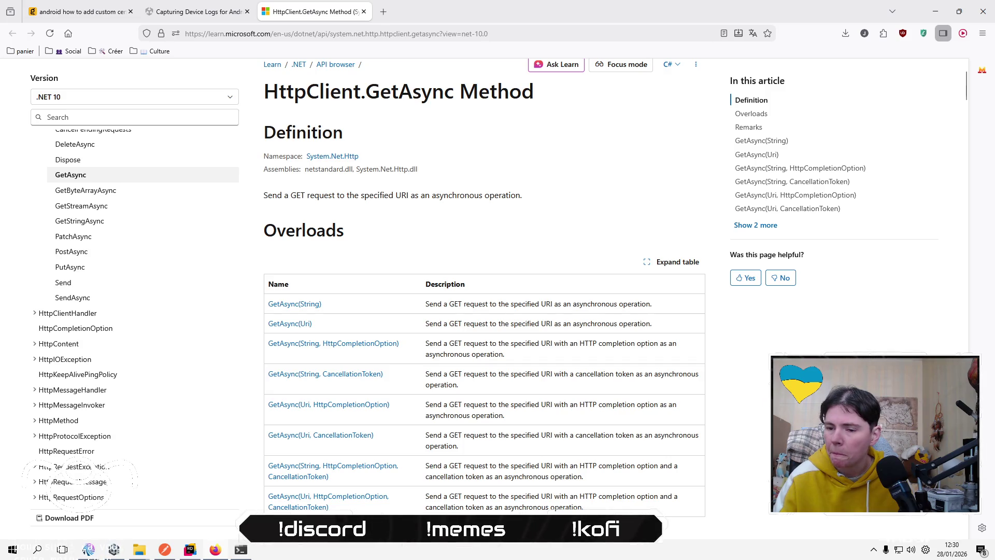
{"action": "scroll", "coordinate": [484, 290], "scroll_direction": "down", "scroll_amount": 2}
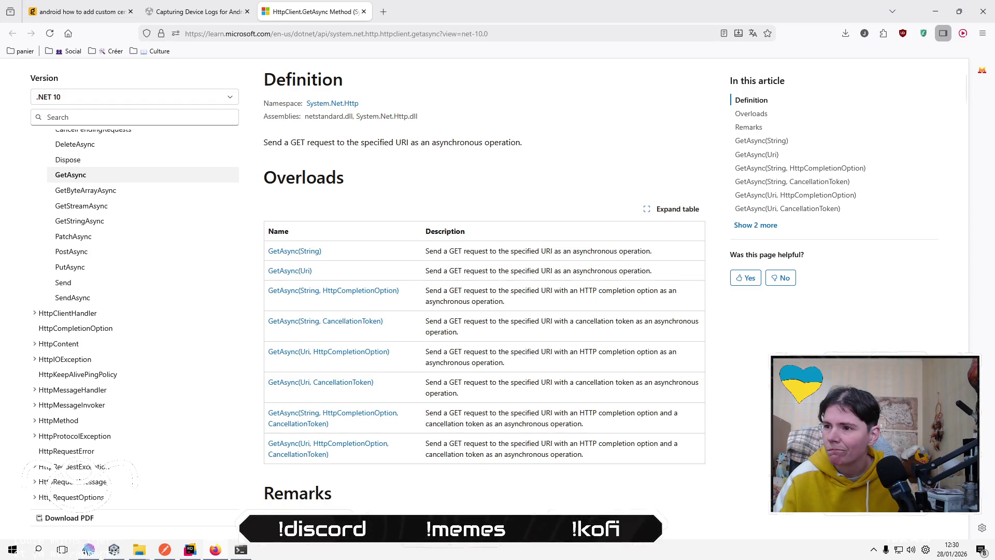
{"action": "scroll", "coordinate": [484, 306], "scroll_direction": "down", "scroll_amount": 6}
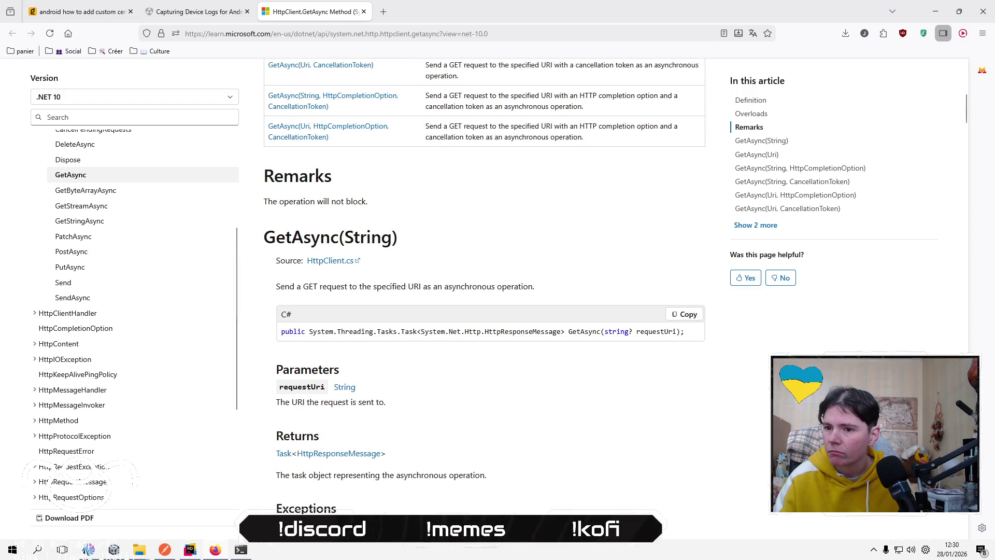
{"action": "scroll", "coordinate": [484, 306], "scroll_direction": "down", "scroll_amount": 6}
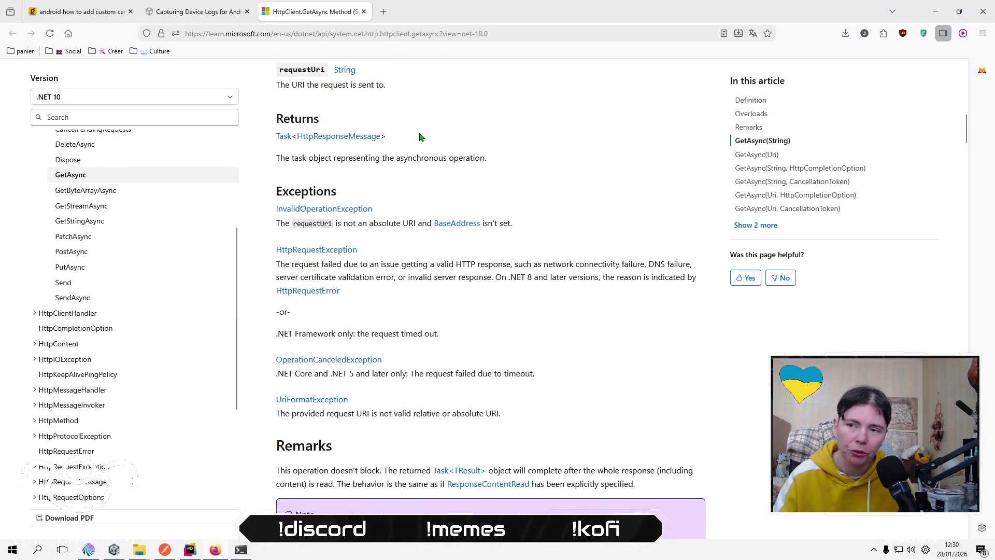
{"action": "scroll", "coordinate": [520, 254], "scroll_direction": "down", "scroll_amount": 5}
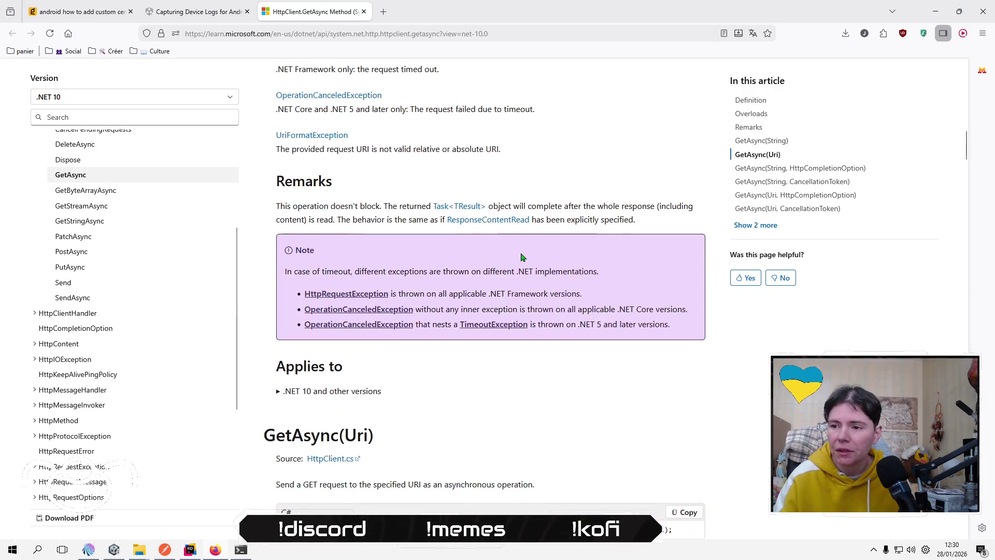
{"action": "scroll", "coordinate": [521, 255], "scroll_direction": "down", "scroll_amount": 4}
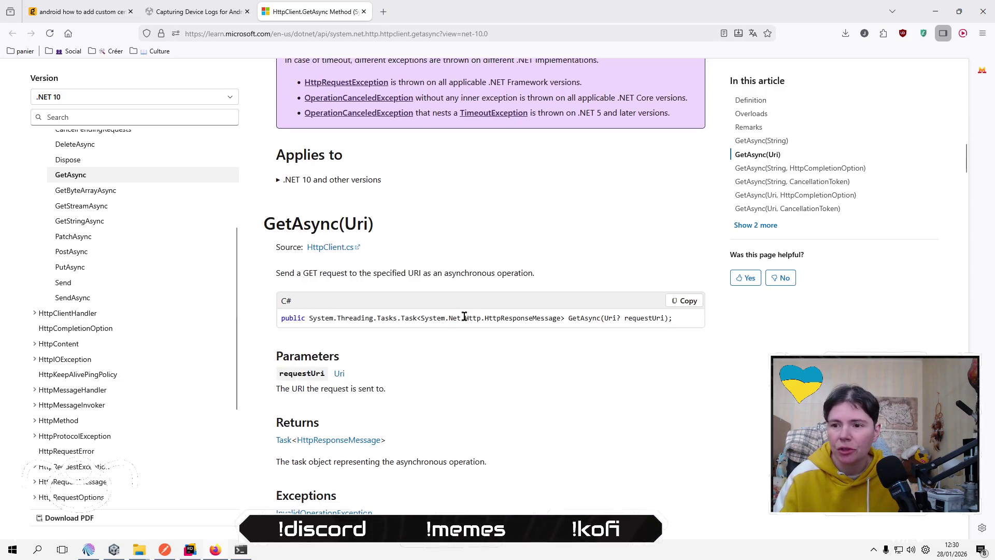
{"action": "scroll", "coordinate": [464, 317], "scroll_direction": "down", "scroll_amount": 8}
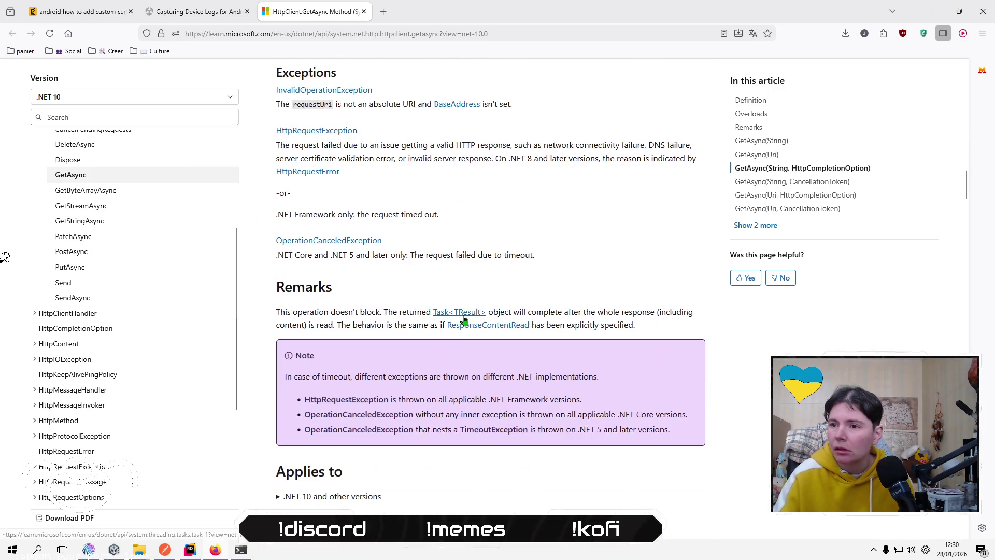
{"action": "scroll", "coordinate": [505, 253], "scroll_direction": "down", "scroll_amount": 2}
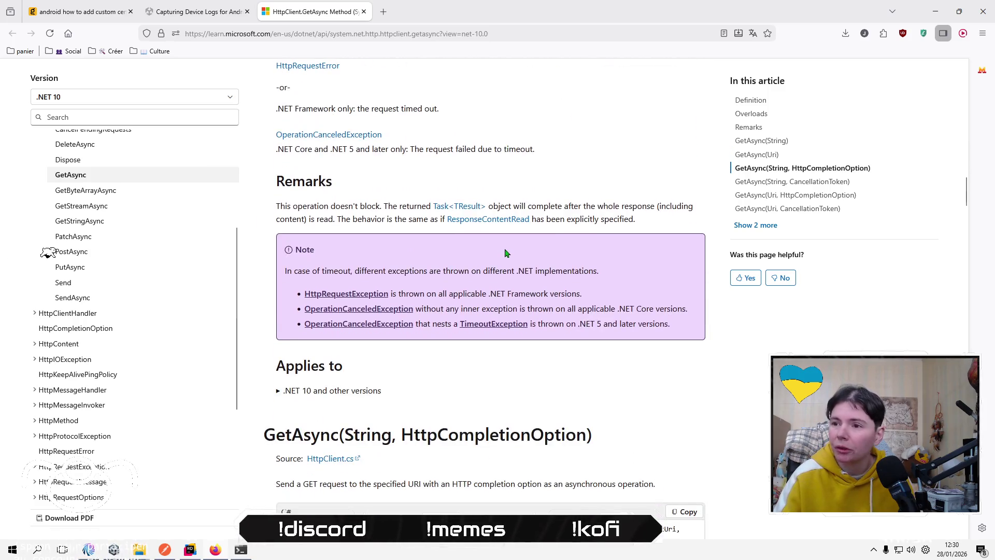
{"action": "scroll", "coordinate": [505, 253], "scroll_direction": "down", "scroll_amount": 3}
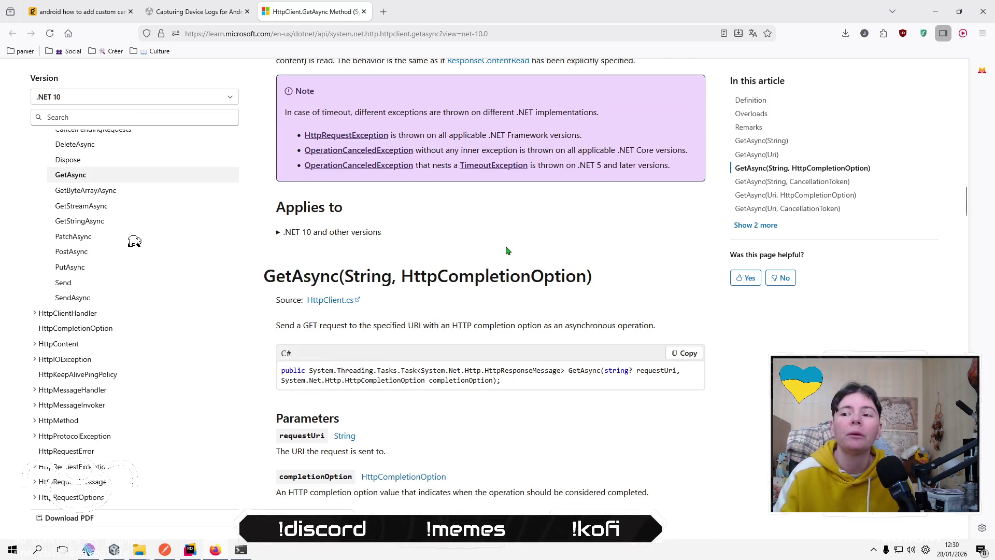
{"action": "scroll", "coordinate": [510, 251], "scroll_direction": "down", "scroll_amount": 3}
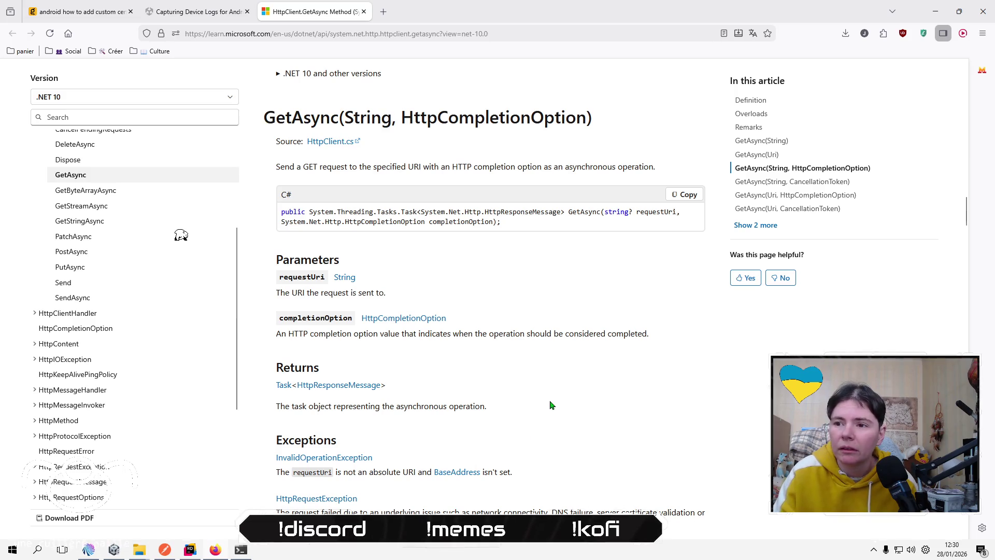
{"action": "scroll", "coordinate": [550, 404], "scroll_direction": "down", "scroll_amount": 3}
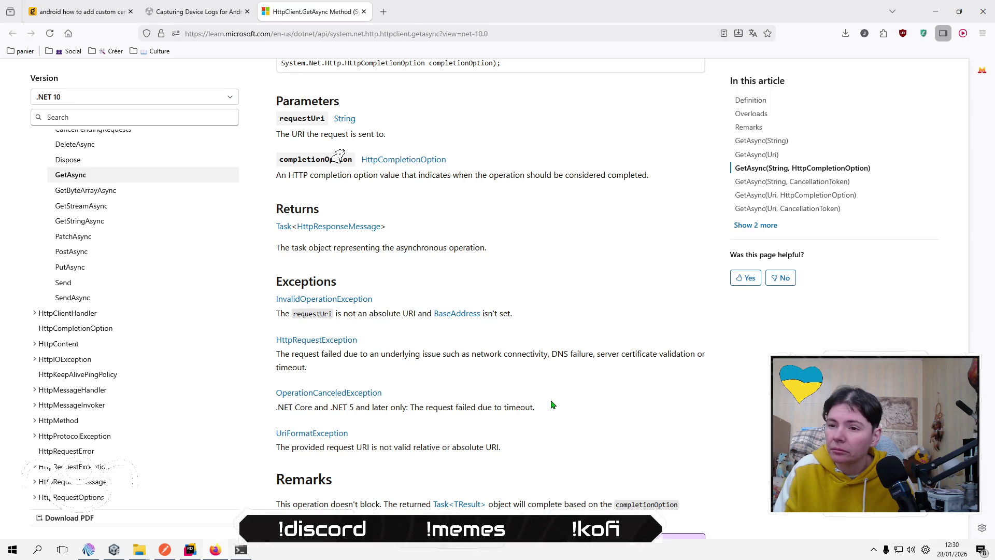
{"action": "scroll", "coordinate": [552, 404], "scroll_direction": "down", "scroll_amount": 3}
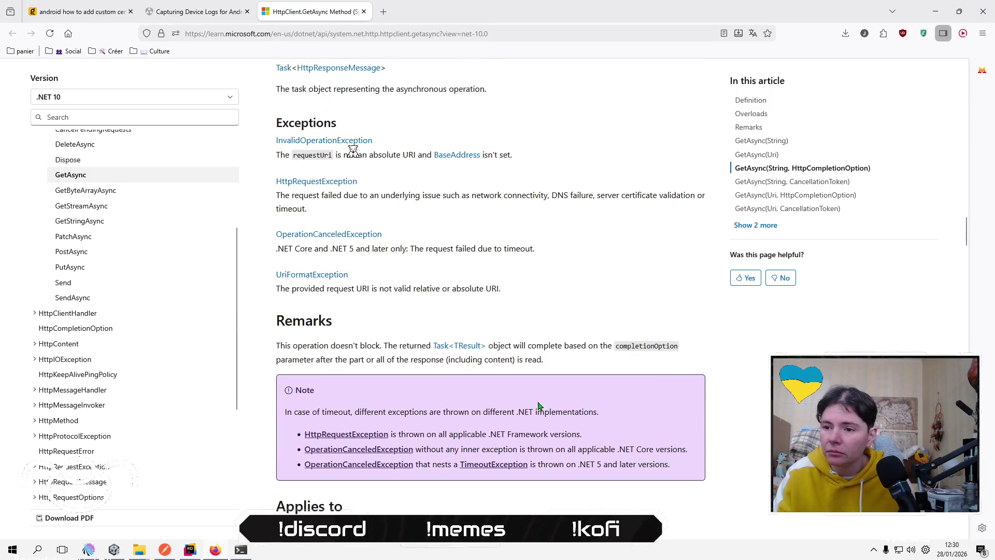
{"action": "scroll", "coordinate": [726, 427], "scroll_direction": "down", "scroll_amount": 5}
{"action": "scroll", "coordinate": [528, 469], "scroll_direction": "up", "scroll_amount": 5}
{"action": "scroll", "coordinate": [515, 486], "scroll_direction": "up", "scroll_amount": 2}
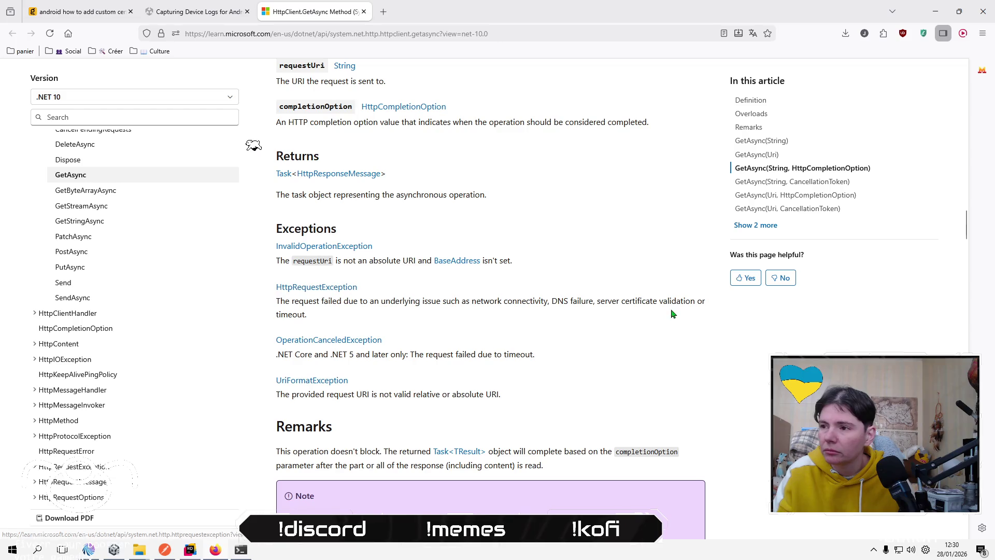
{"action": "triple_click", "coordinate": [333, 316]}
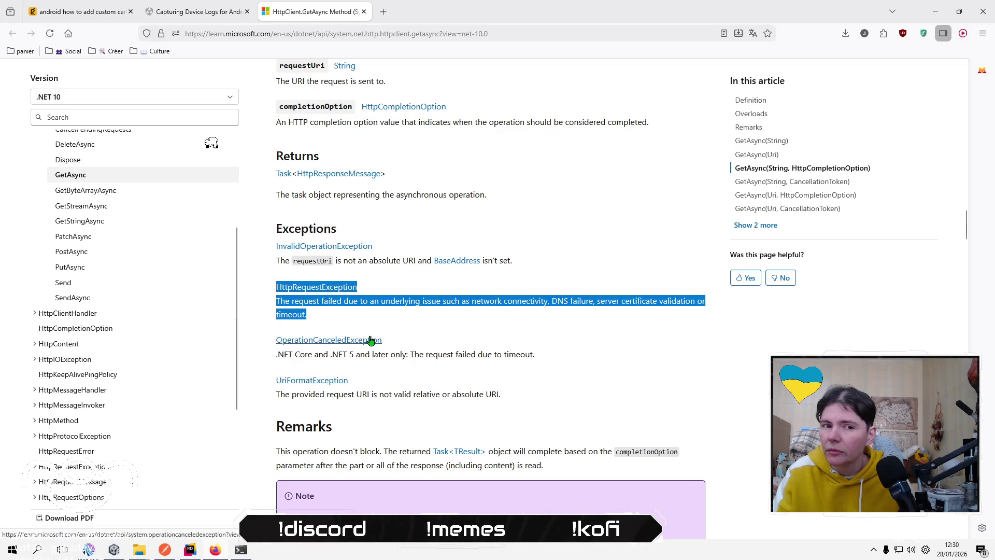
{"action": "left_click", "coordinate": [327, 325]}
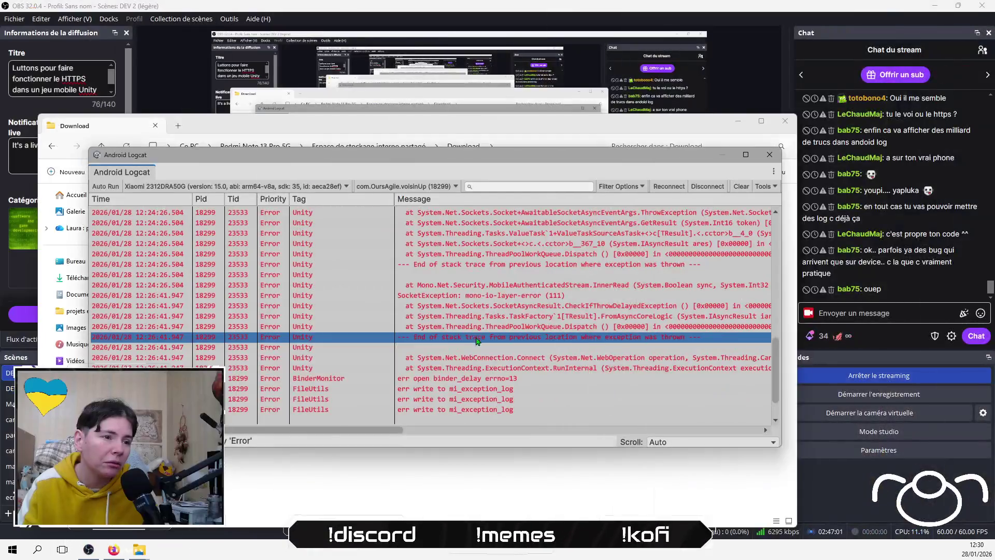
Inspect the stack trace lines and the earlier system entries in Logcat.
{"action": "left_click", "coordinate": [486, 357]}
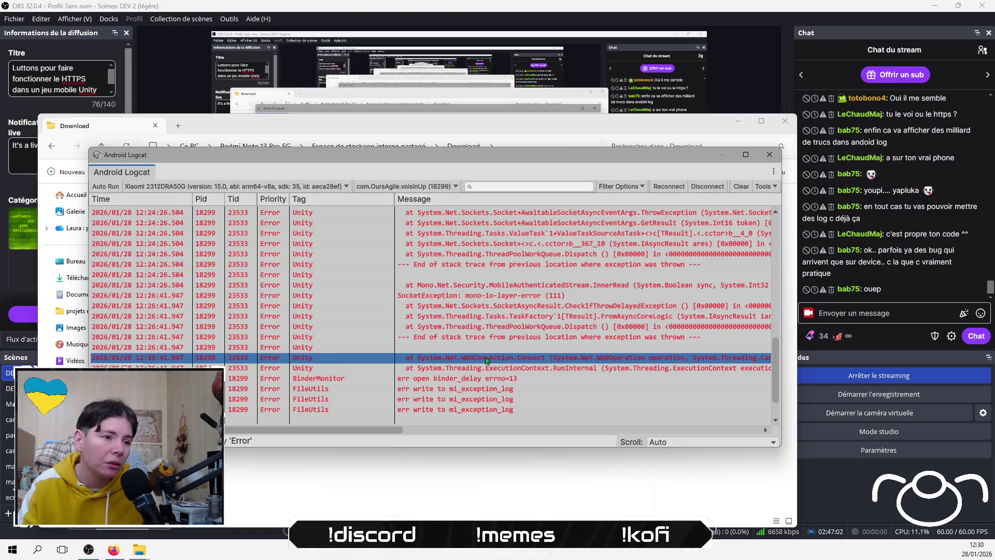
{"action": "left_click", "coordinate": [530, 377]}
{"action": "left_click", "coordinate": [549, 348]}
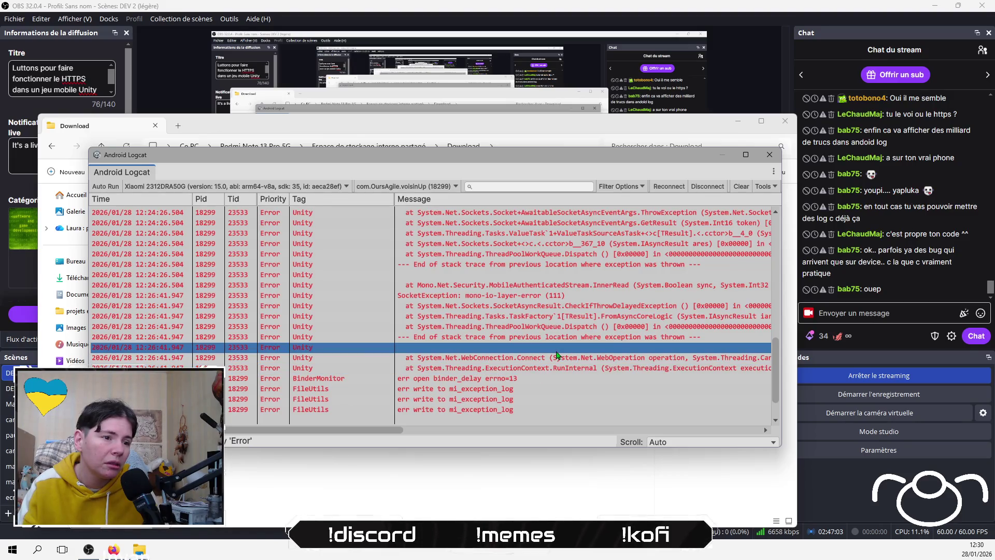
{"action": "left_click", "coordinate": [569, 286]}
{"action": "scroll", "coordinate": [573, 290], "scroll_direction": "up", "scroll_amount": 4}
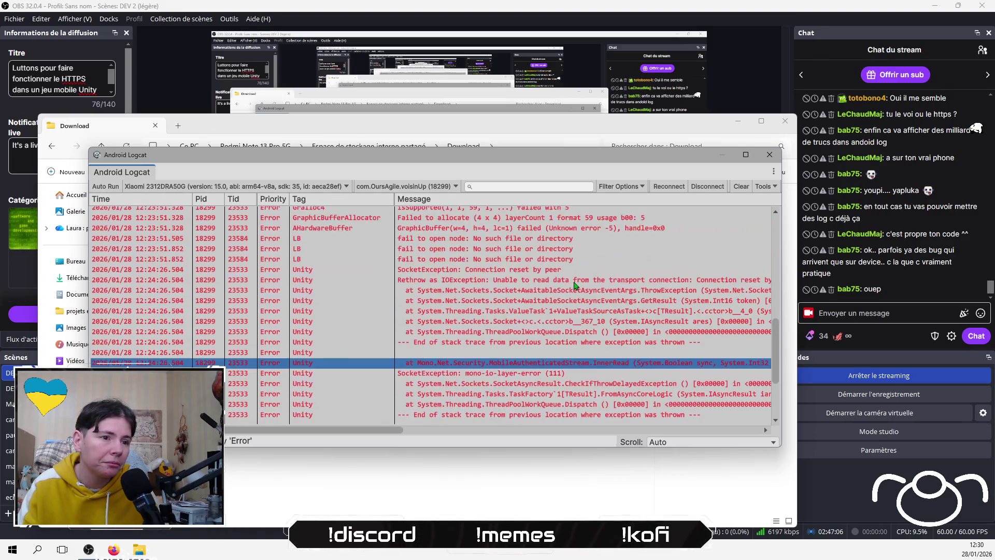
{"action": "scroll", "coordinate": [574, 286], "scroll_direction": "up", "scroll_amount": 8}
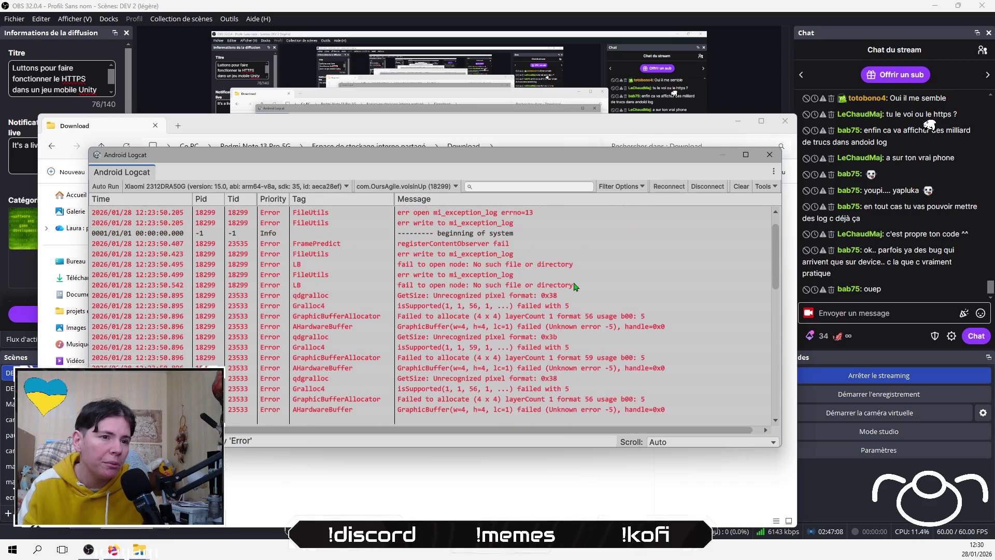
{"action": "scroll", "coordinate": [574, 286], "scroll_direction": "up", "scroll_amount": 1}
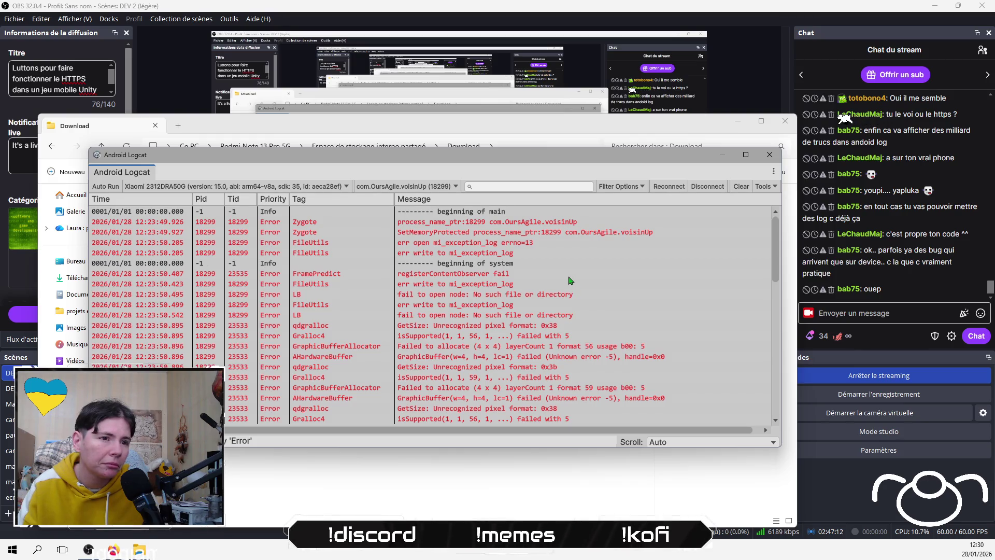
{"action": "left_click", "coordinate": [511, 252]}
{"action": "left_click", "coordinate": [518, 274]}
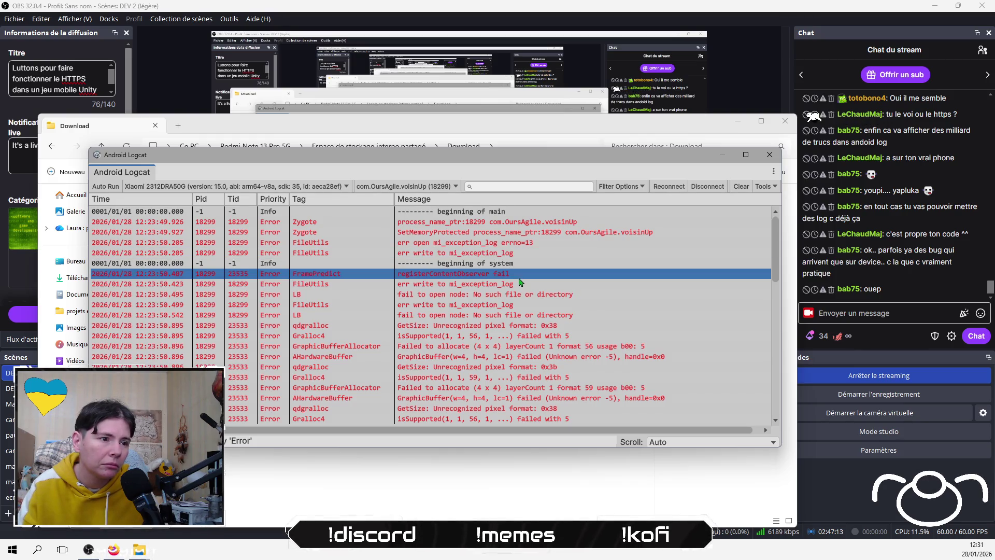
{"action": "left_click", "coordinate": [605, 294]}
{"action": "left_click", "coordinate": [546, 288]}
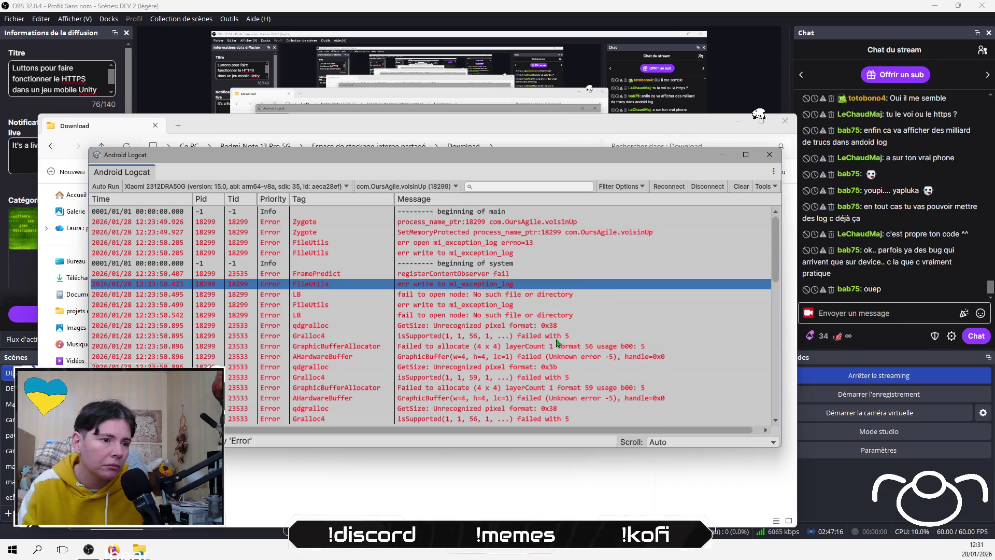
{"action": "left_click", "coordinate": [536, 273]}
{"action": "left_click", "coordinate": [533, 284]}
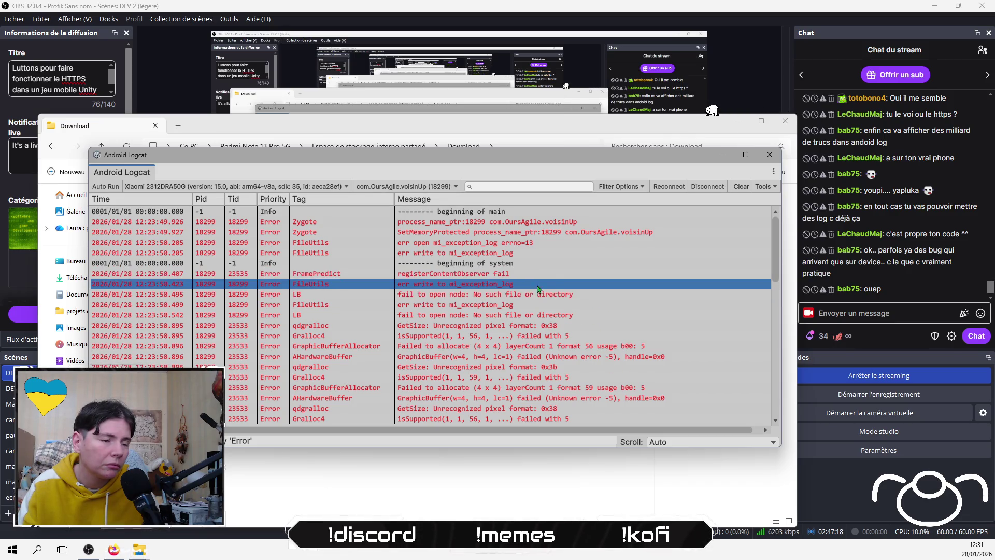
Scroll down the log to the SocketException 'Connection reset by peer' entry.
{"action": "scroll", "coordinate": [553, 283], "scroll_direction": "down", "scroll_amount": 1}
{"action": "left_click", "coordinate": [556, 311]}
{"action": "scroll", "coordinate": [555, 311], "scroll_direction": "down", "scroll_amount": 1}
{"action": "left_click", "coordinate": [556, 314]}
{"action": "scroll", "coordinate": [555, 316], "scroll_direction": "down", "scroll_amount": 3}
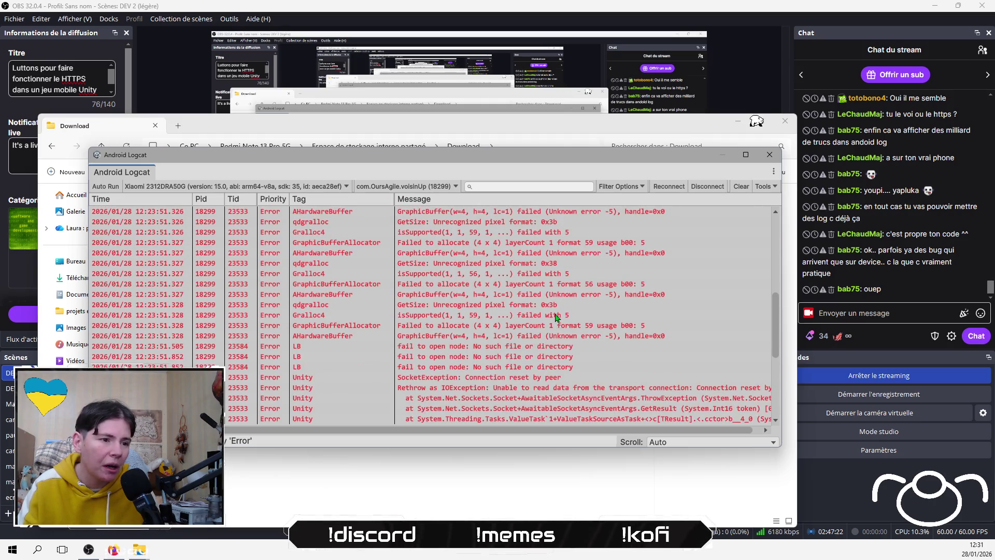
{"action": "left_click", "coordinate": [544, 346]}
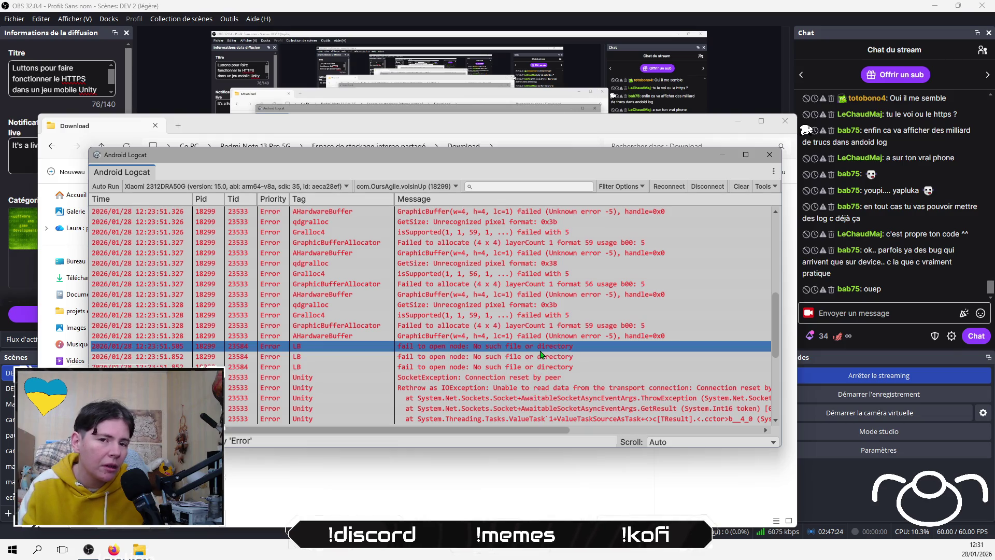
{"action": "left_click", "coordinate": [542, 377]}
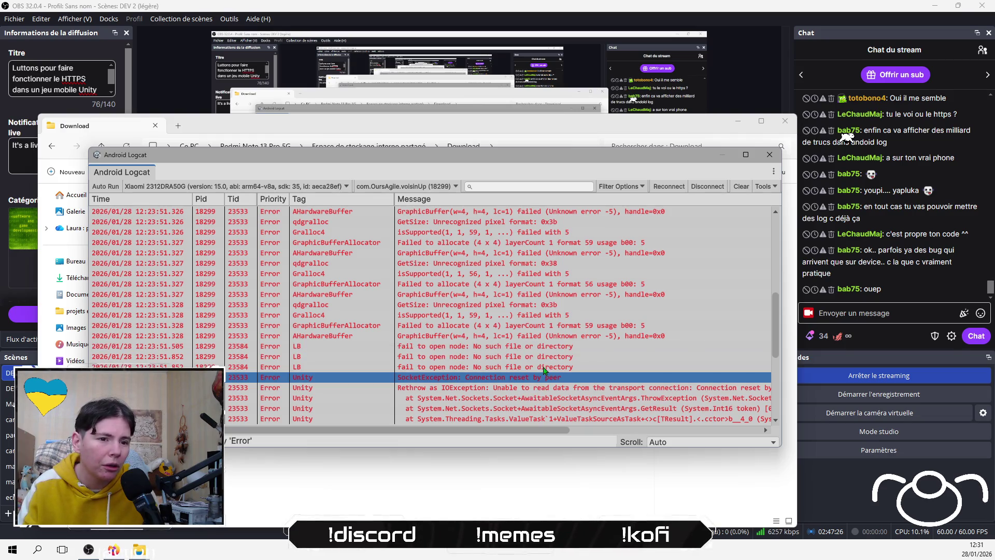
{"action": "scroll", "coordinate": [544, 369], "scroll_direction": "down", "scroll_amount": 3}
{"action": "scroll", "coordinate": [544, 369], "scroll_direction": "up", "scroll_amount": 10}
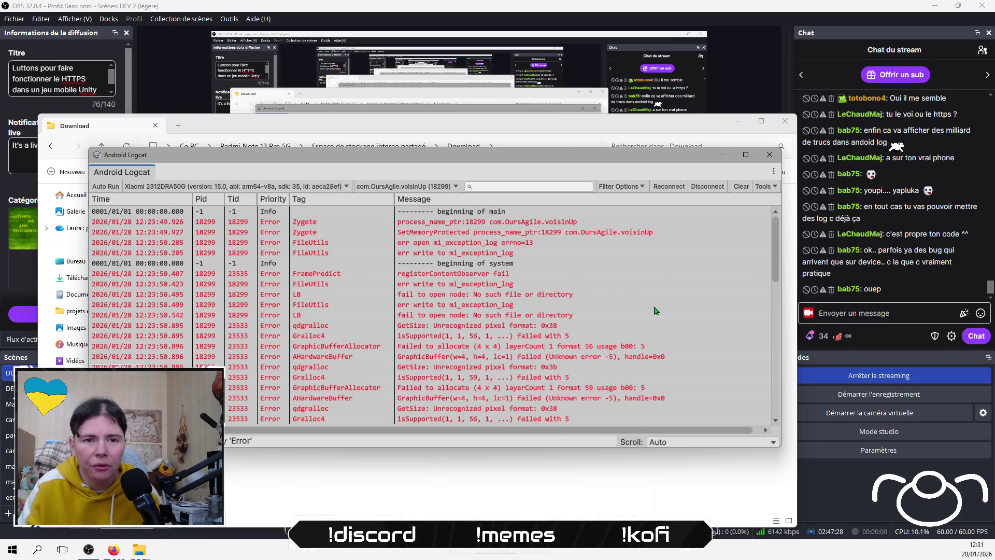
{"action": "scroll", "coordinate": [643, 319], "scroll_direction": "down", "scroll_amount": 8}
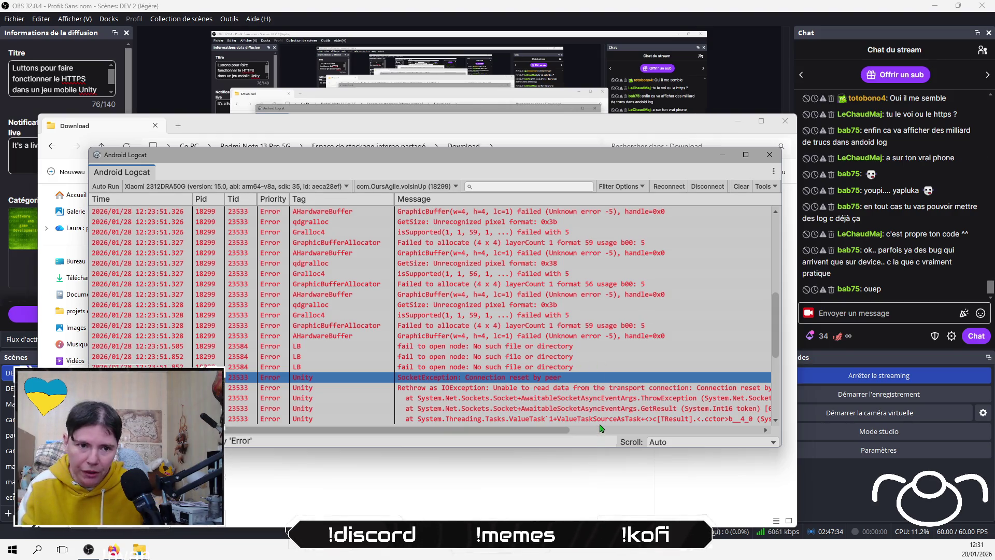
{"action": "scroll", "coordinate": [620, 369], "scroll_direction": "down", "scroll_amount": 3}
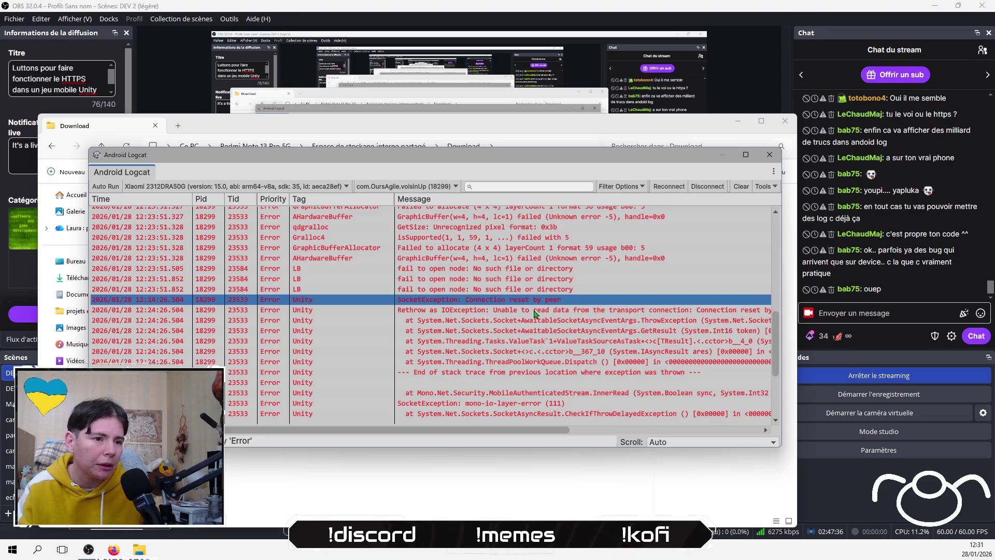
Copy the 'Rethrow as IOException' error line and return to the browser.
{"action": "left_click", "coordinate": [533, 309]}
{"action": "left_click", "coordinate": [580, 321]}
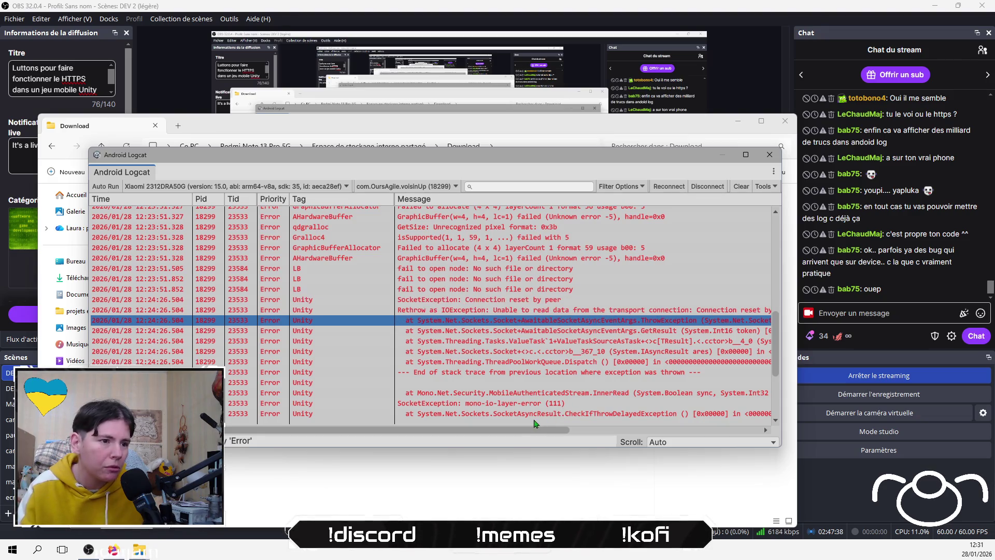
{"action": "left_click", "coordinate": [582, 334]}
{"action": "left_click", "coordinate": [589, 325]}
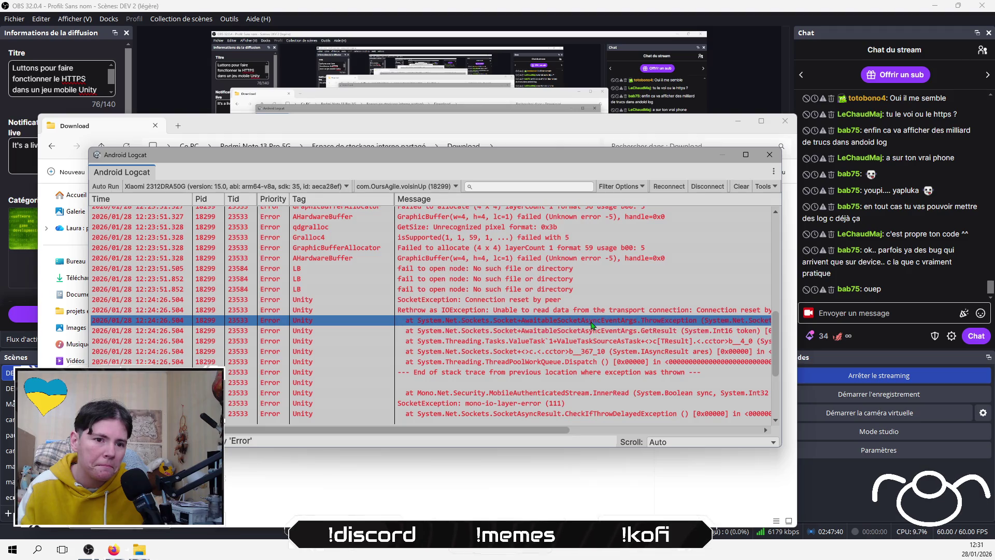
{"action": "left_click", "coordinate": [598, 311]}
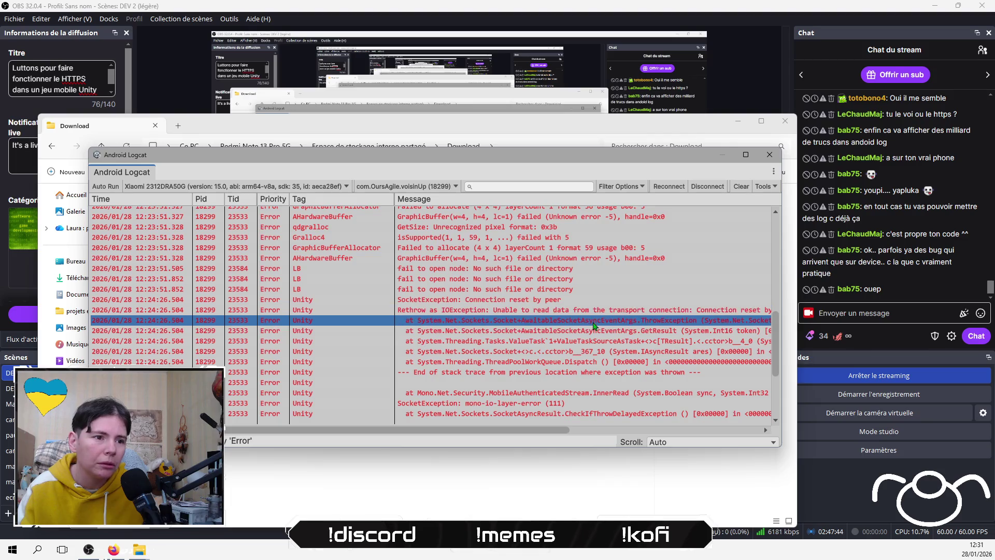
{"action": "right_click", "coordinate": [616, 309]}
{"action": "left_click", "coordinate": [633, 314]}
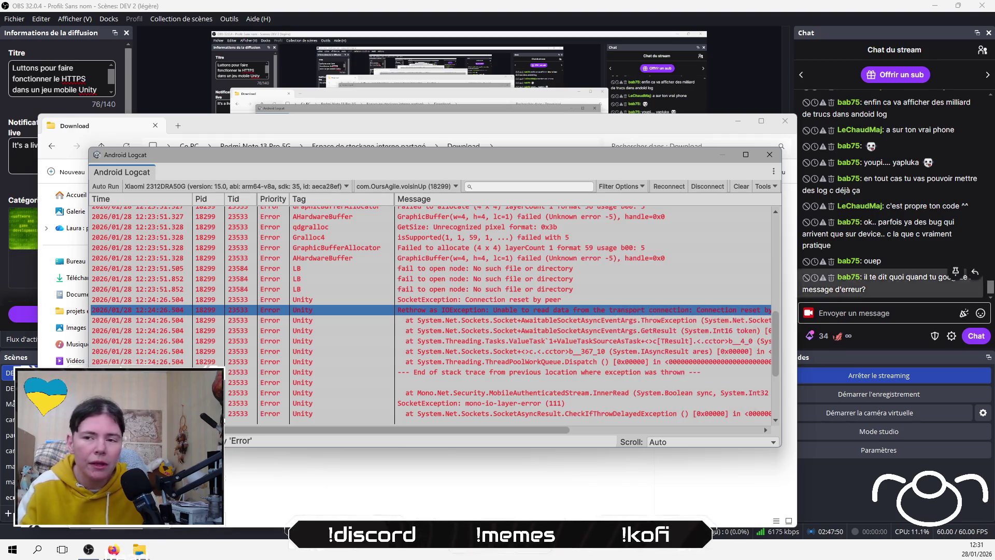
{"action": "key", "text": "alt+Tab"}
{"action": "key", "text": "alt+Tab"}
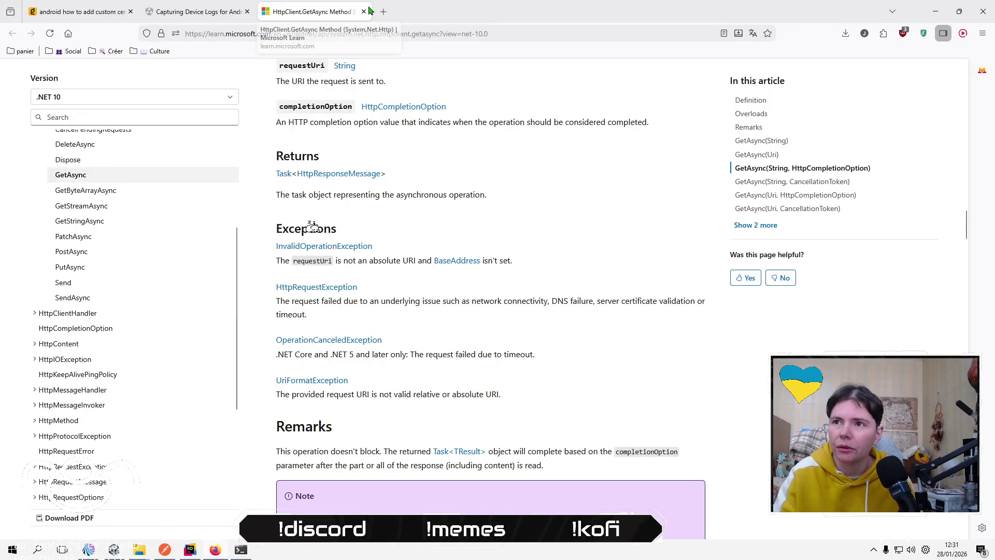
Search Kagi for the pasted IOException error, minus its timestamp, and open the Stack Overflow result.
{"action": "left_click", "coordinate": [383, 12]}
{"action": "key", "text": "ctrl+v"}
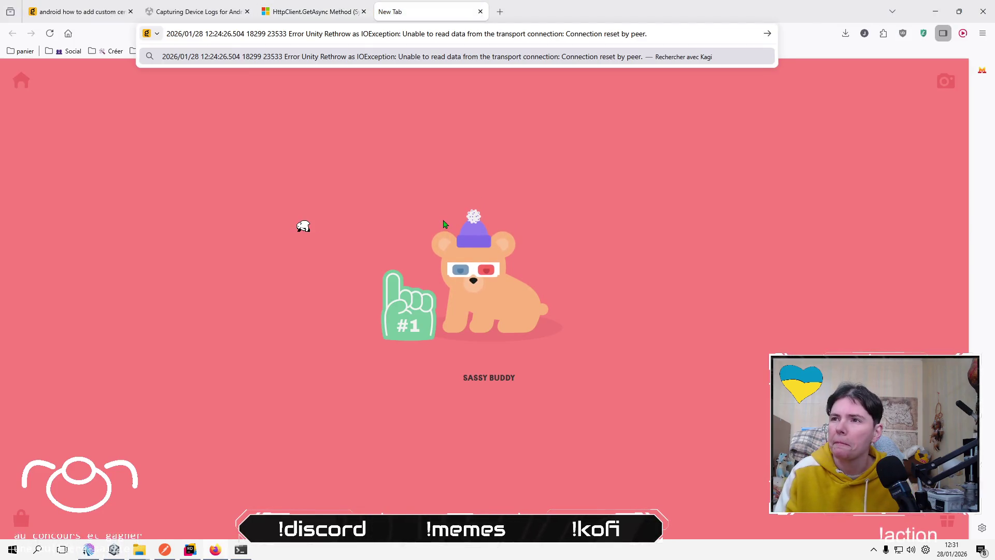
{"action": "key", "text": "Home"}
{"action": "key", "text": "ctrl+shift+Right"}
{"action": "key", "text": "ctrl+shift+Right"}
{"action": "key", "text": "ctrl+shift+Right"}
{"action": "key", "text": "ctrl+shift+Right"}
{"action": "key", "text": "ctrl+shift+Right"}
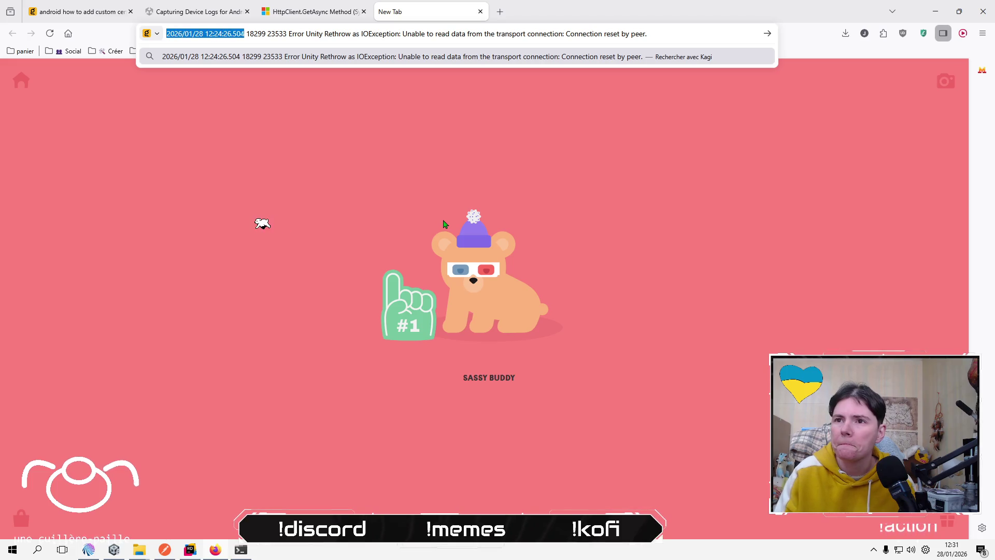
{"action": "key", "text": "BackSpace"}
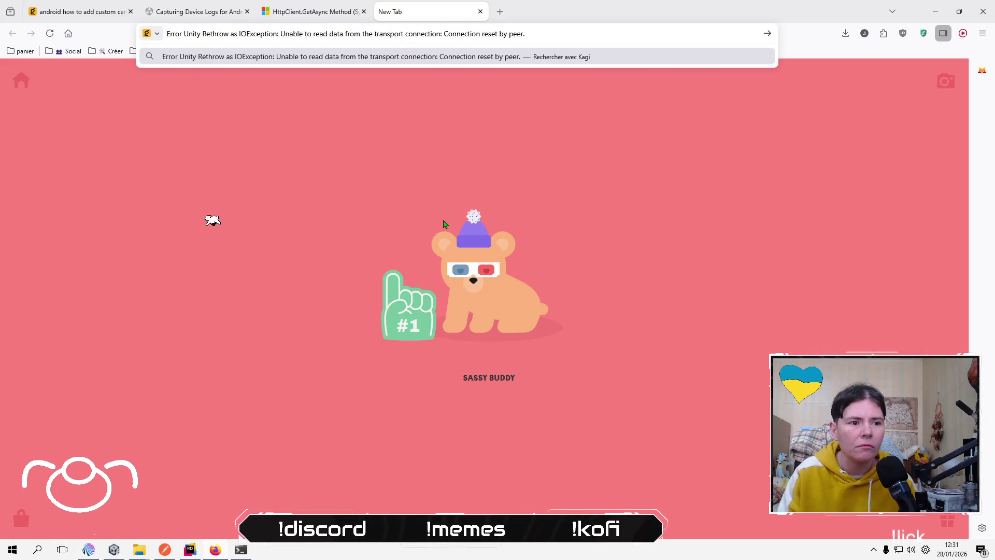
{"action": "key", "text": "Return"}
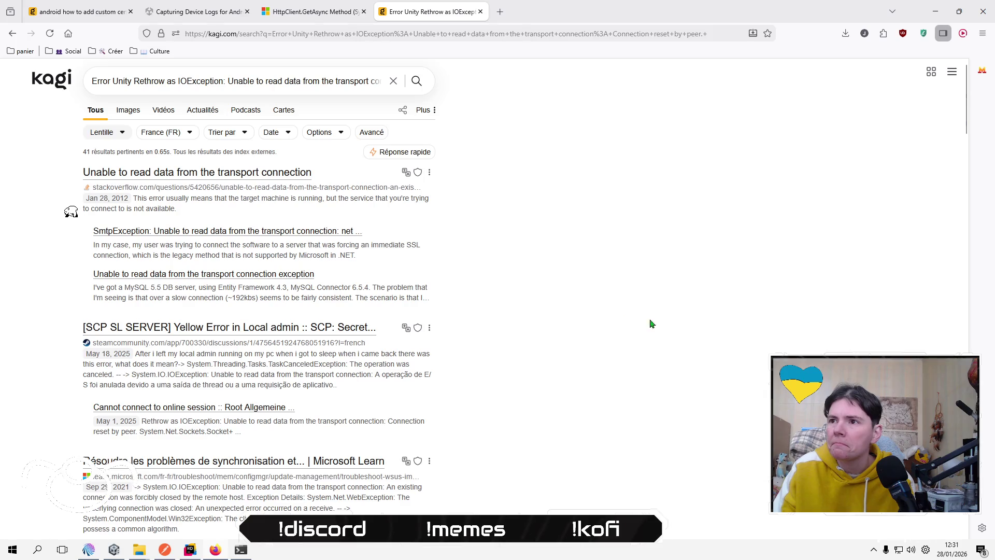
{"action": "left_click", "coordinate": [237, 172]}
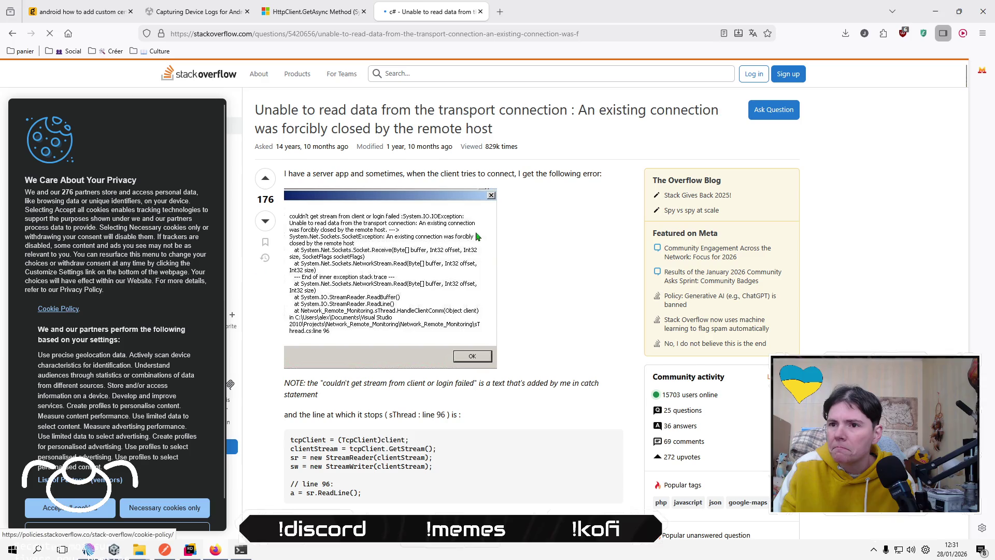
Accept cookies and copy the top answer's SecurityProtocol Tls, Tls11, Tls12 line, returning to Rider.
{"action": "left_click", "coordinate": [59, 509]}
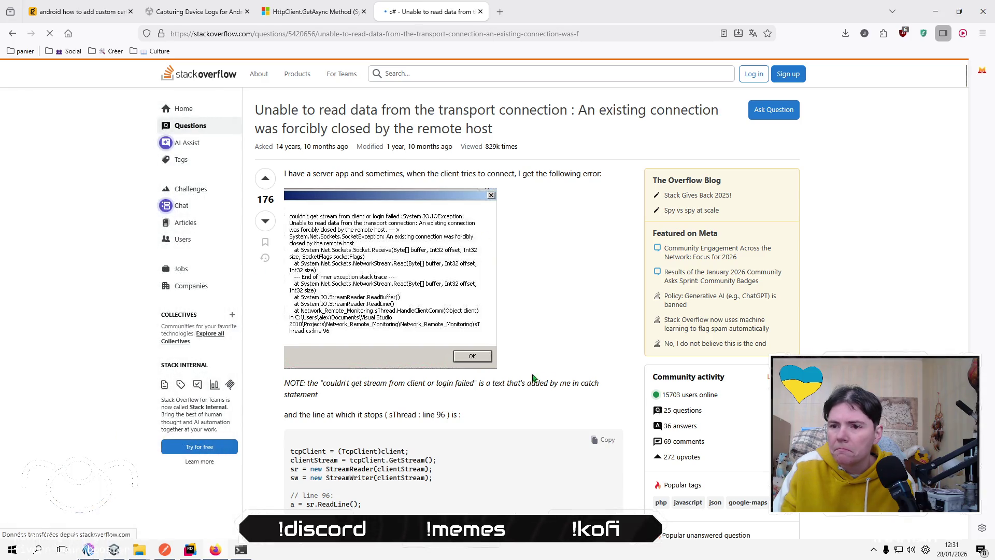
{"action": "scroll", "coordinate": [256, 477], "scroll_direction": "down", "scroll_amount": 2}
{"action": "scroll", "coordinate": [256, 477], "scroll_direction": "down", "scroll_amount": 4}
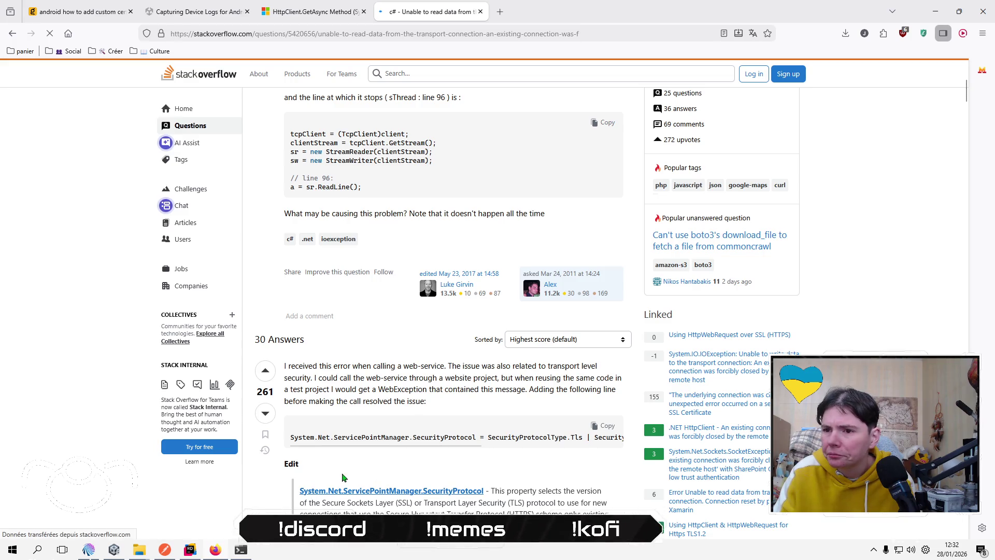
{"action": "left_click_drag", "start_coordinate": [447, 379], "coordinate": [540, 390]}
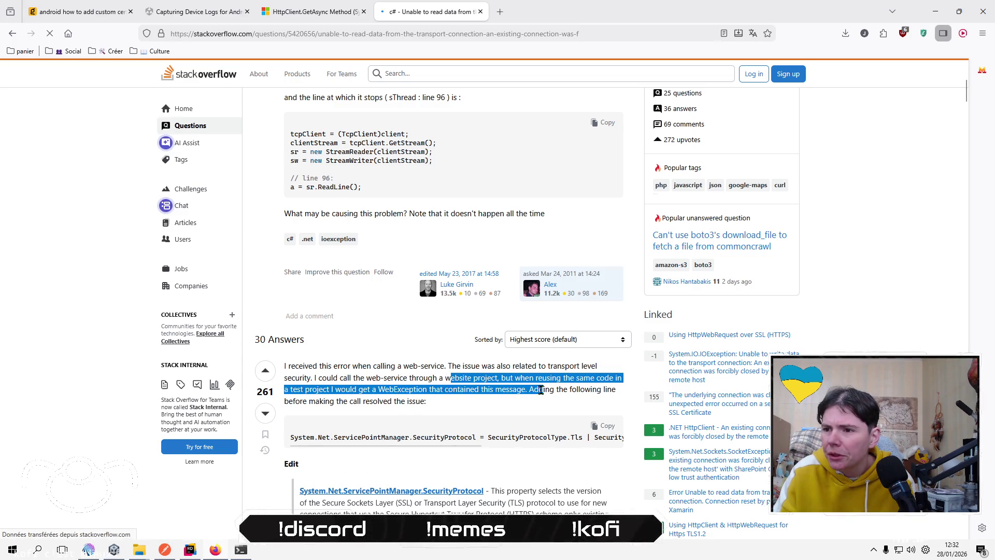
{"action": "left_click", "coordinate": [497, 390]}
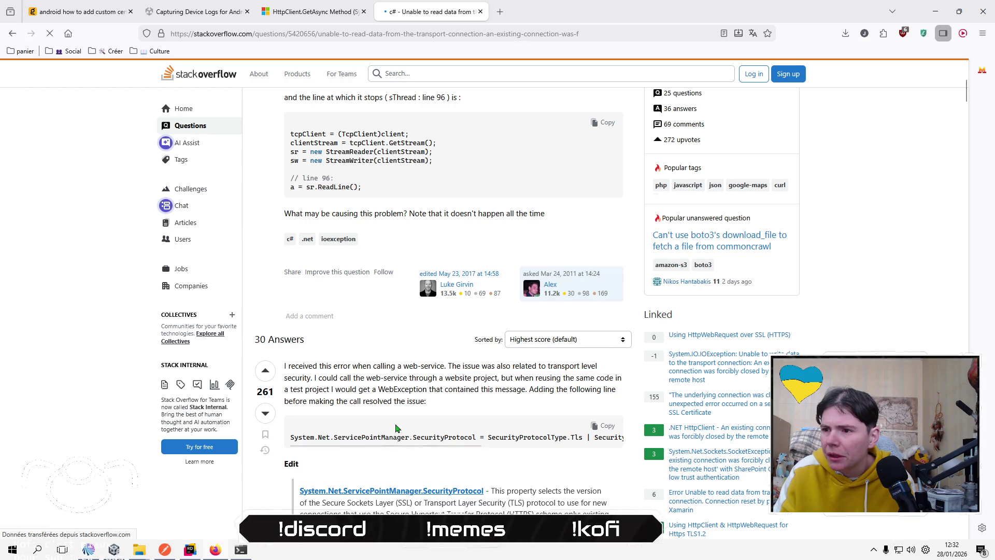
{"action": "mouse_move", "coordinate": [407, 445]}
{"action": "left_mouse_down"}
{"action": "mouse_move", "coordinate": [557, 448]}
{"action": "mouse_move", "coordinate": [339, 452]}
{"action": "mouse_move", "coordinate": [603, 446]}
{"action": "left_mouse_up"}
{"action": "left_click", "coordinate": [604, 426]}
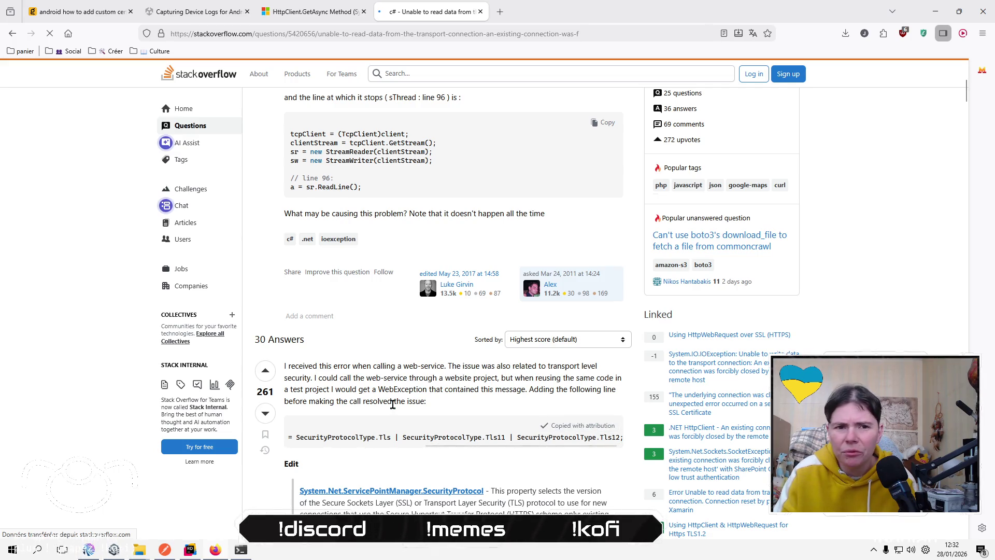
{"action": "left_click", "coordinate": [190, 551]}
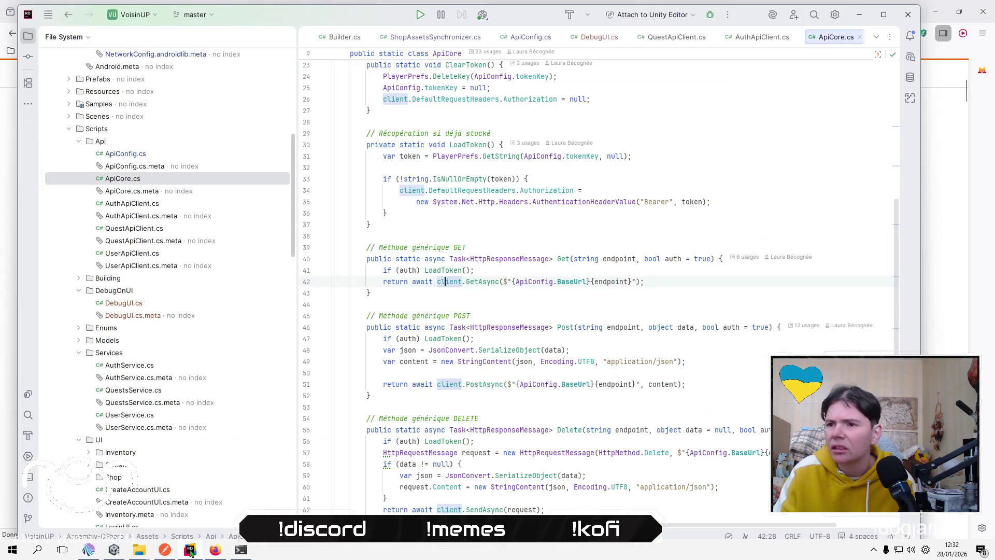
Open AuthService.cs, then GameManager.cs, from the File System tree.
{"action": "scroll", "coordinate": [844, 298], "scroll_direction": "up", "scroll_amount": 6}
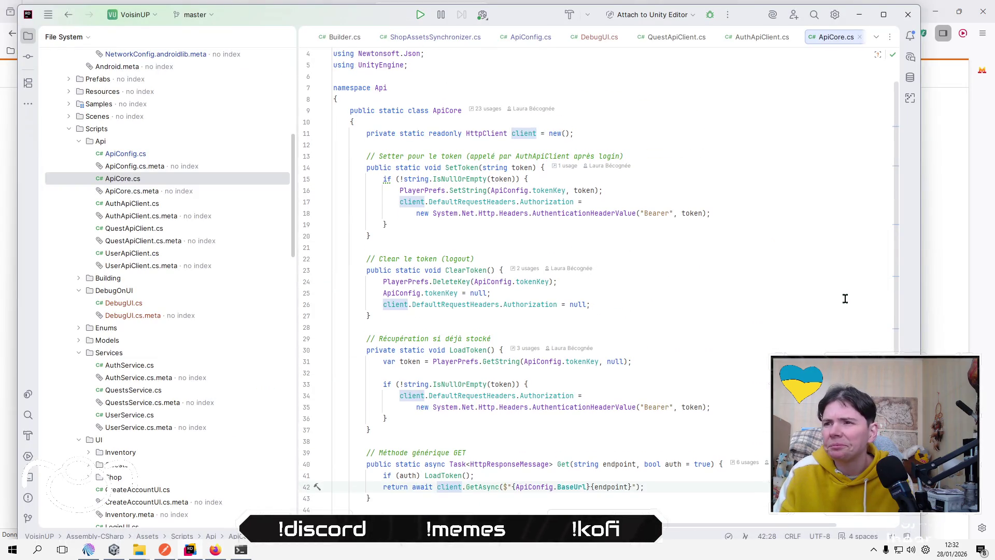
{"action": "scroll", "coordinate": [179, 375], "scroll_direction": "up", "scroll_amount": 2}
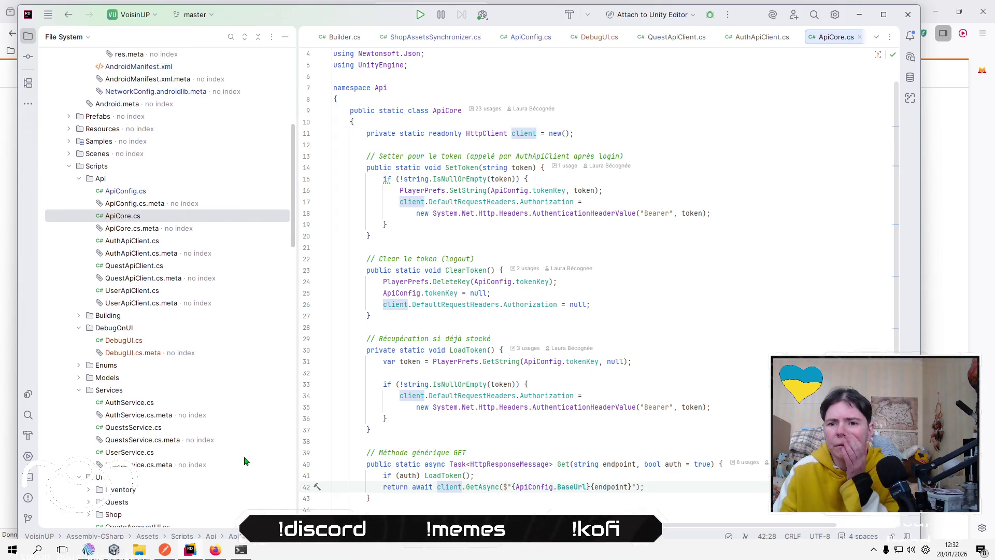
{"action": "double_click", "coordinate": [151, 404]}
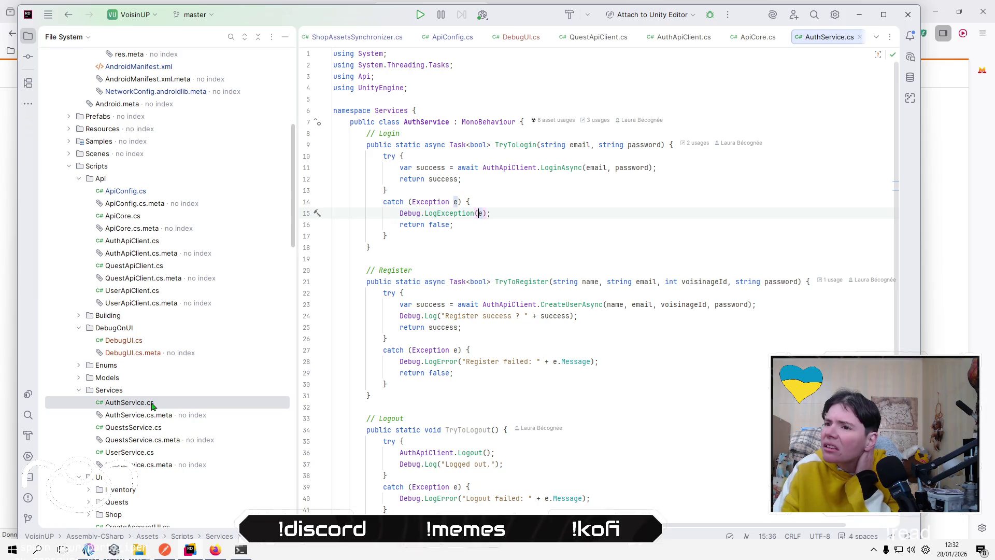
{"action": "scroll", "coordinate": [151, 403], "scroll_direction": "down", "scroll_amount": 10}
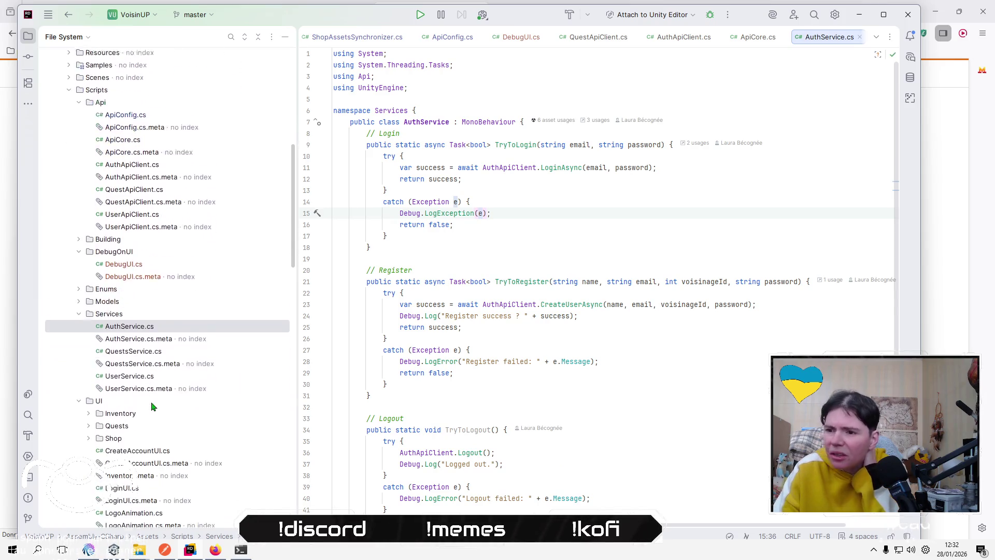
{"action": "scroll", "coordinate": [153, 406], "scroll_direction": "down", "scroll_amount": 1}
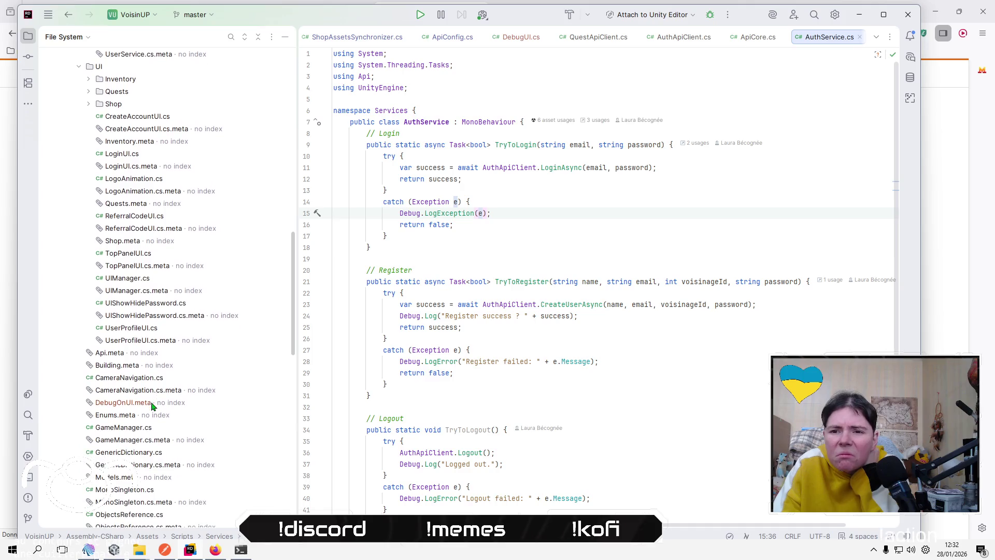
{"action": "scroll", "coordinate": [153, 406], "scroll_direction": "down", "scroll_amount": 4}
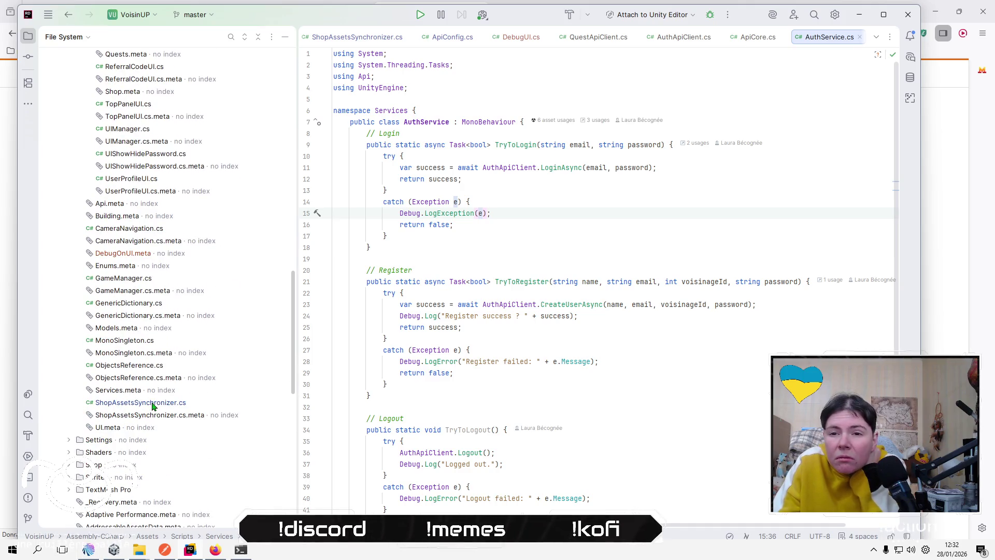
{"action": "double_click", "coordinate": [117, 281]}
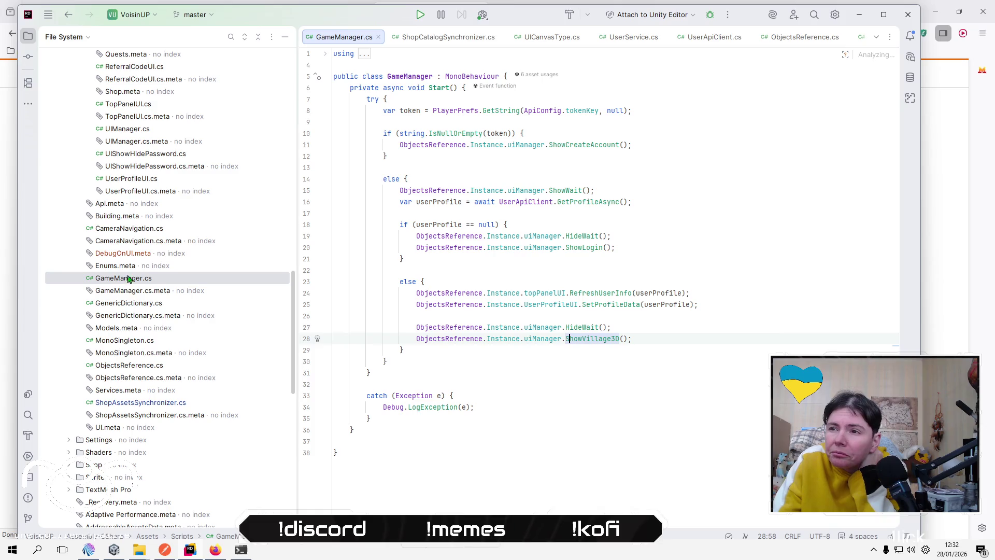
{"action": "left_click", "coordinate": [669, 169]}
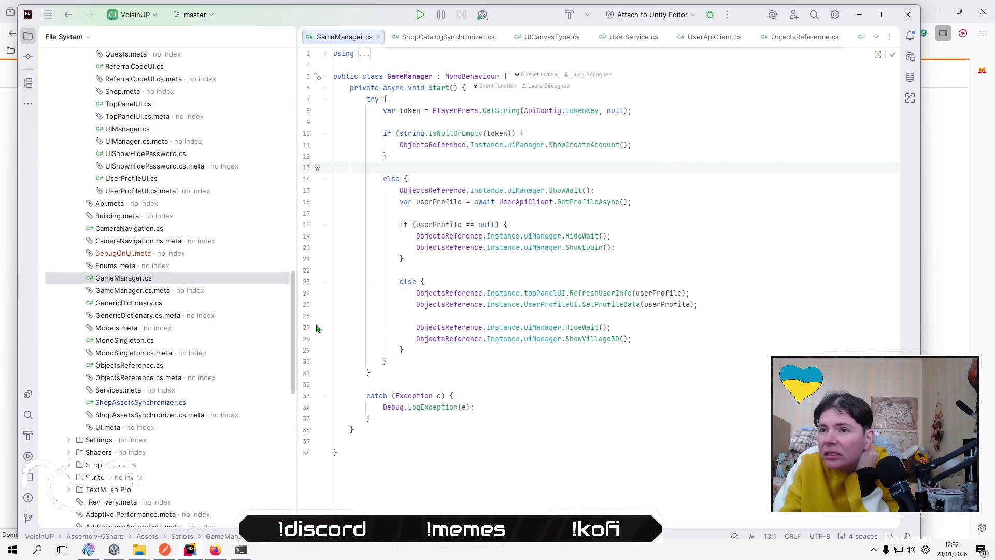
Review AuthService.cs, ApiCore.cs and ApiConfig.cs for the HTTP client and API URLs.
{"action": "scroll", "coordinate": [233, 358], "scroll_direction": "up", "scroll_amount": 9}
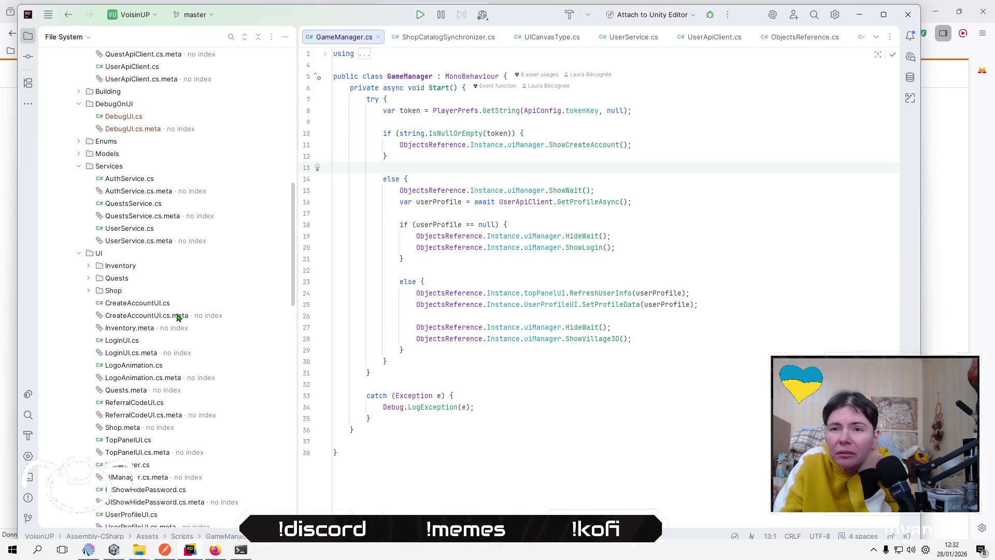
{"action": "scroll", "coordinate": [177, 318], "scroll_direction": "up", "scroll_amount": 2}
{"action": "double_click", "coordinate": [146, 255]}
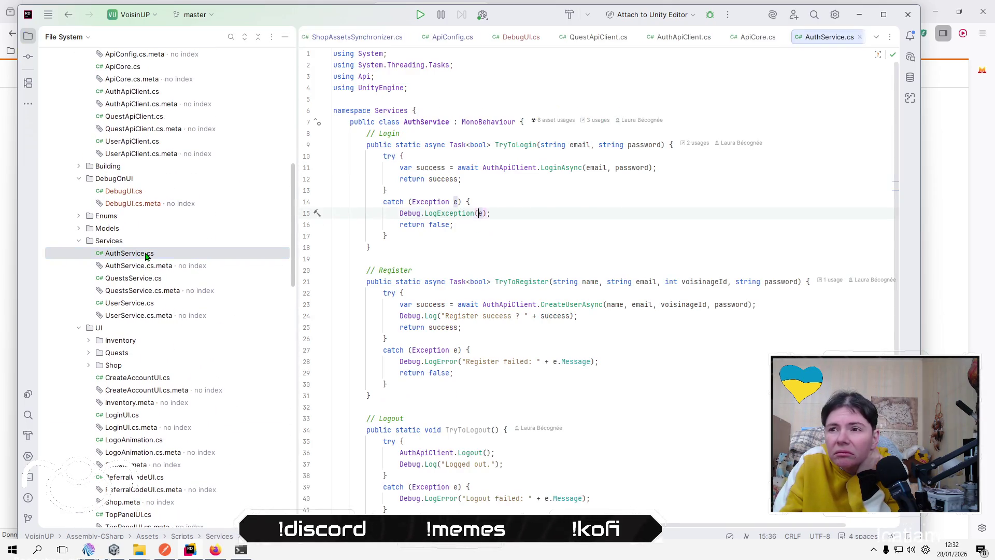
{"action": "scroll", "coordinate": [145, 255], "scroll_direction": "up", "scroll_amount": 5}
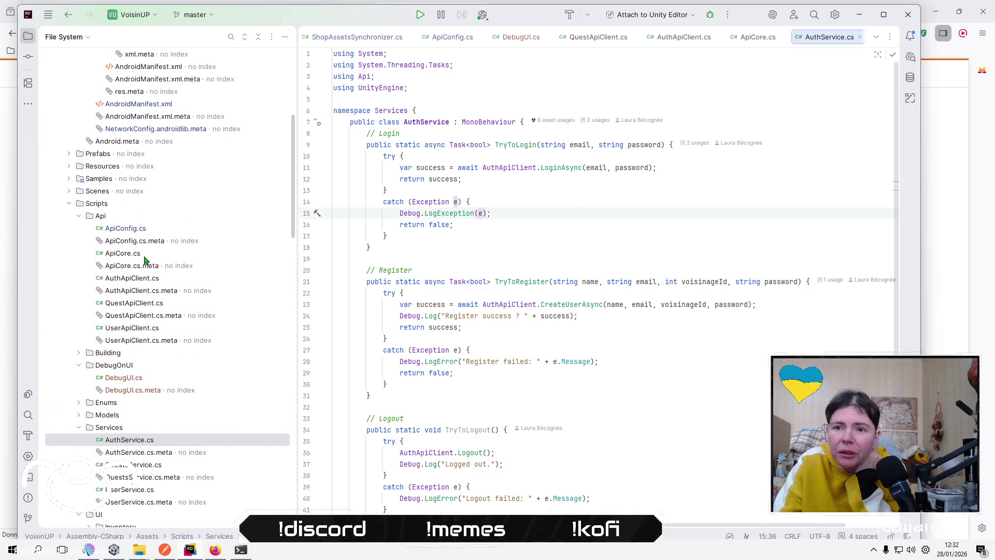
{"action": "double_click", "coordinate": [145, 254]}
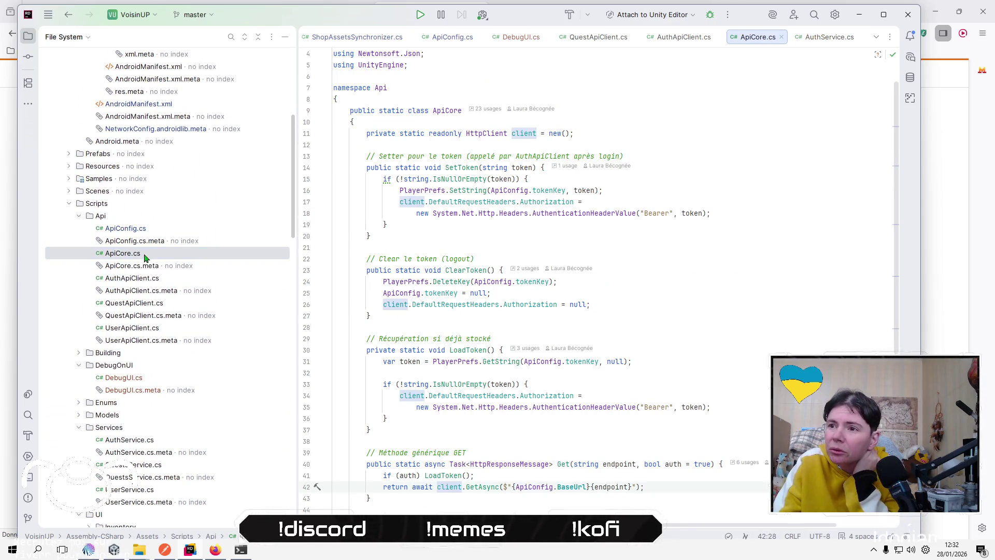
{"action": "left_click", "coordinate": [169, 230]}
{"action": "double_click", "coordinate": [169, 229]}
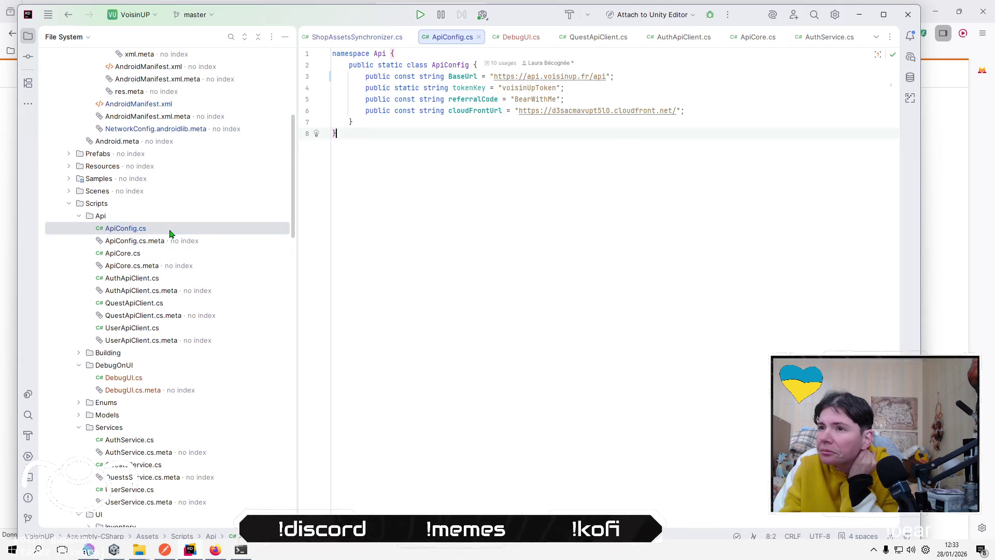
{"action": "left_click", "coordinate": [150, 243]}
{"action": "double_click", "coordinate": [137, 256]}
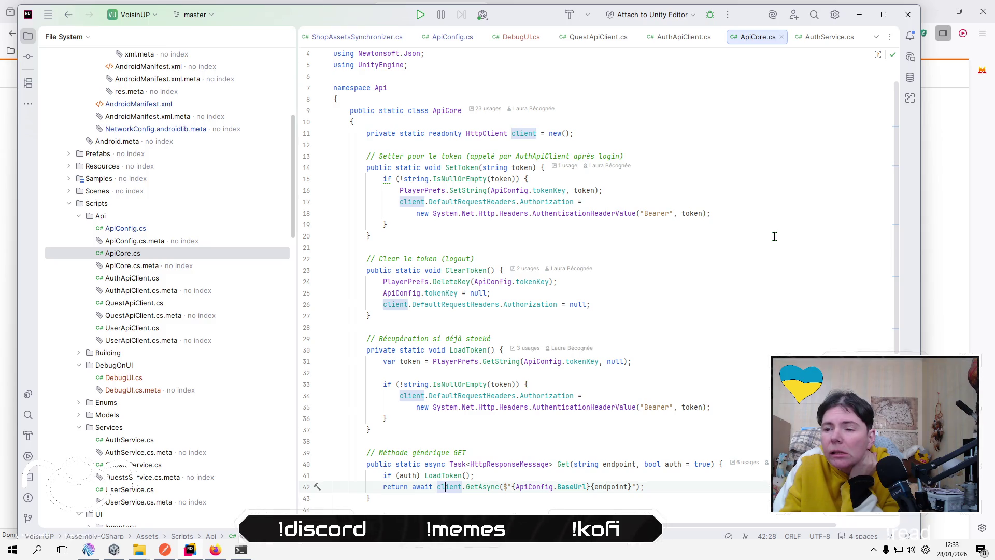
Reopen GameManager.cs with the caret at the end of Start's opening line.
{"action": "scroll", "coordinate": [146, 351], "scroll_direction": "down", "scroll_amount": 5}
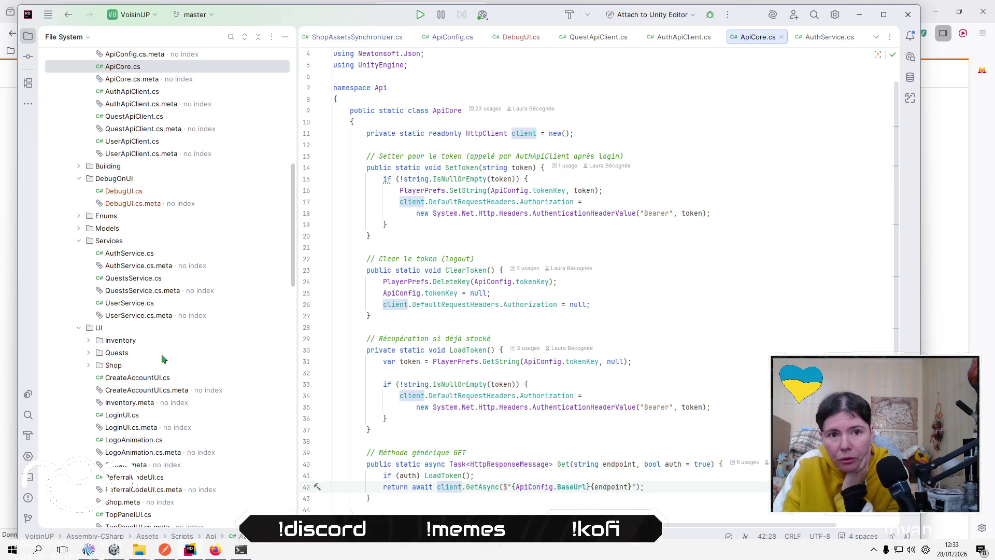
{"action": "scroll", "coordinate": [158, 365], "scroll_direction": "down", "scroll_amount": 5}
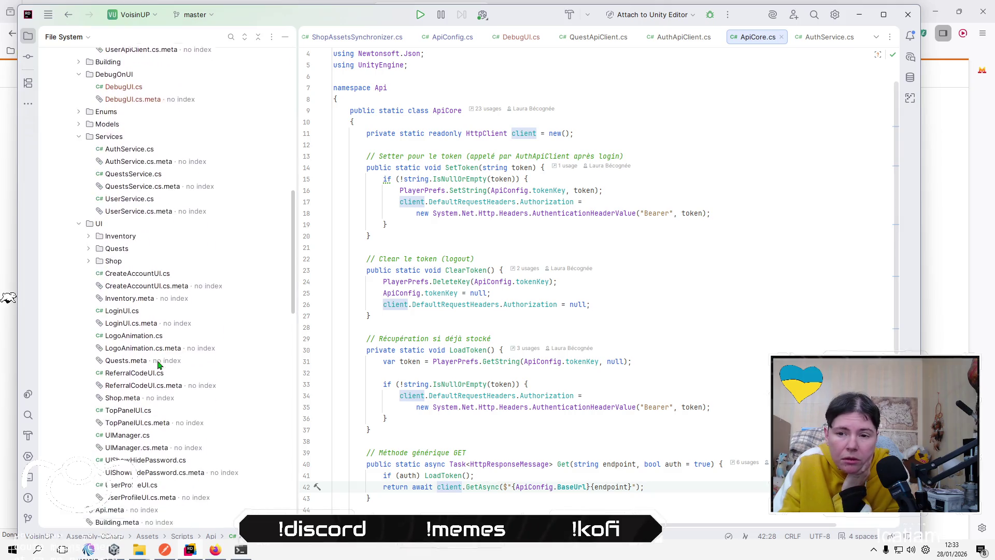
{"action": "scroll", "coordinate": [119, 459], "scroll_direction": "down", "scroll_amount": 3}
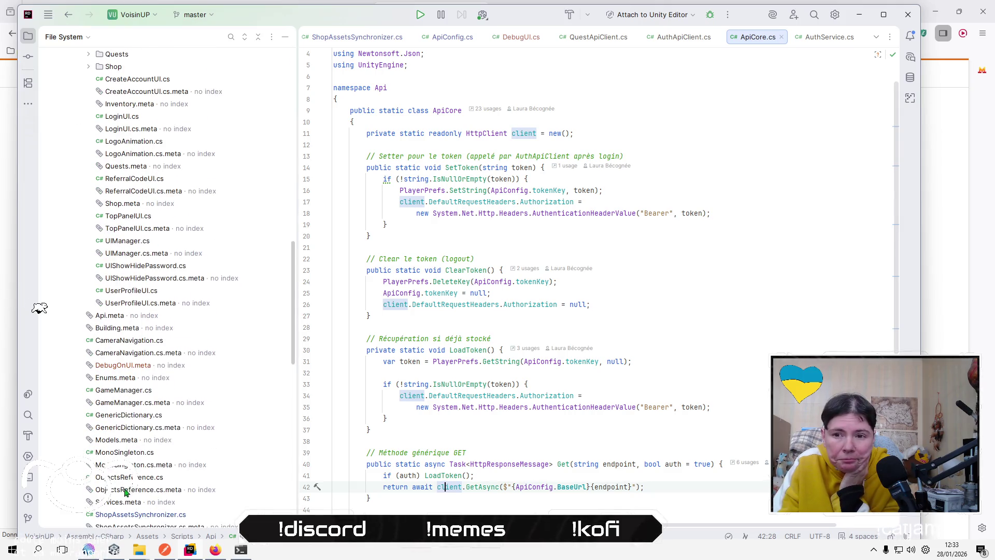
{"action": "left_click", "coordinate": [120, 391]}
{"action": "double_click", "coordinate": [119, 393]}
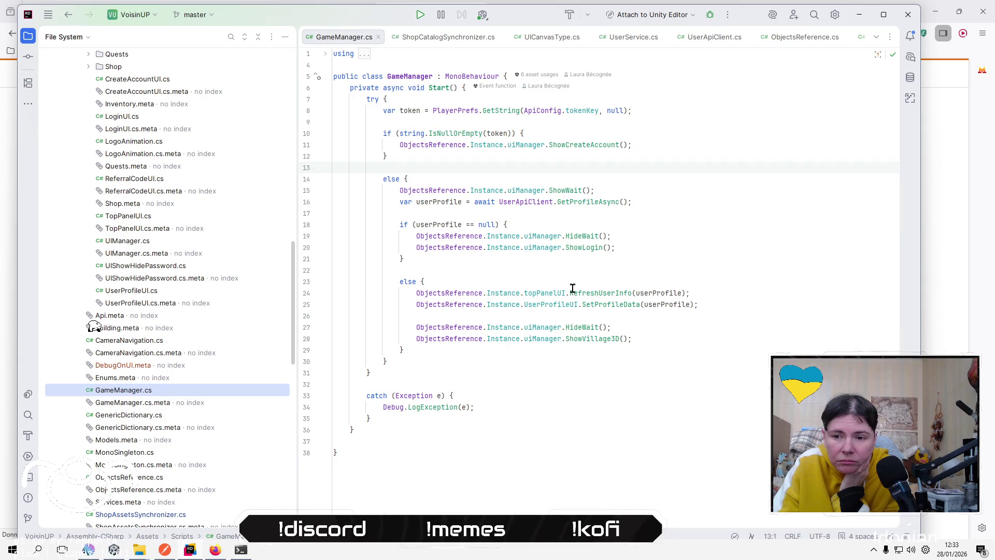
{"action": "left_click", "coordinate": [698, 178]}
{"action": "left_click", "coordinate": [677, 106]}
{"action": "left_click", "coordinate": [685, 89]}
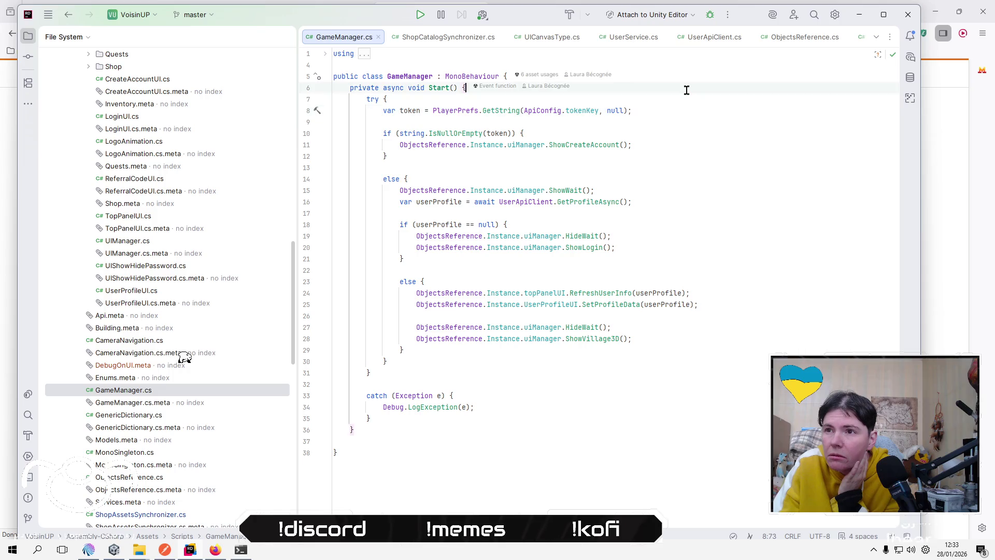
Paste the SecurityProtocol line into Start's try block and delete the attribution comments.
{"action": "key", "text": "Down"}
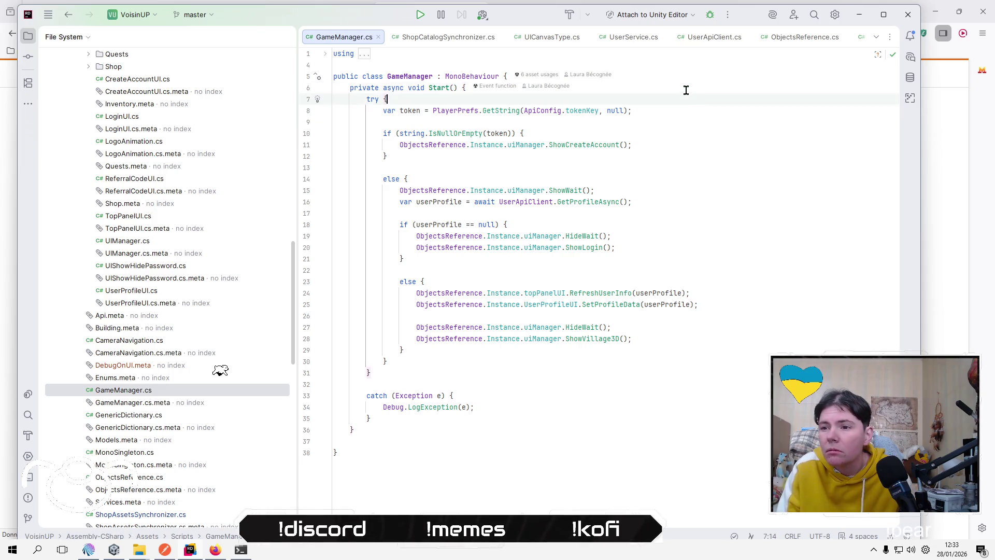
{"action": "key", "text": "Return"}
{"action": "key", "text": "ctrl+v"}
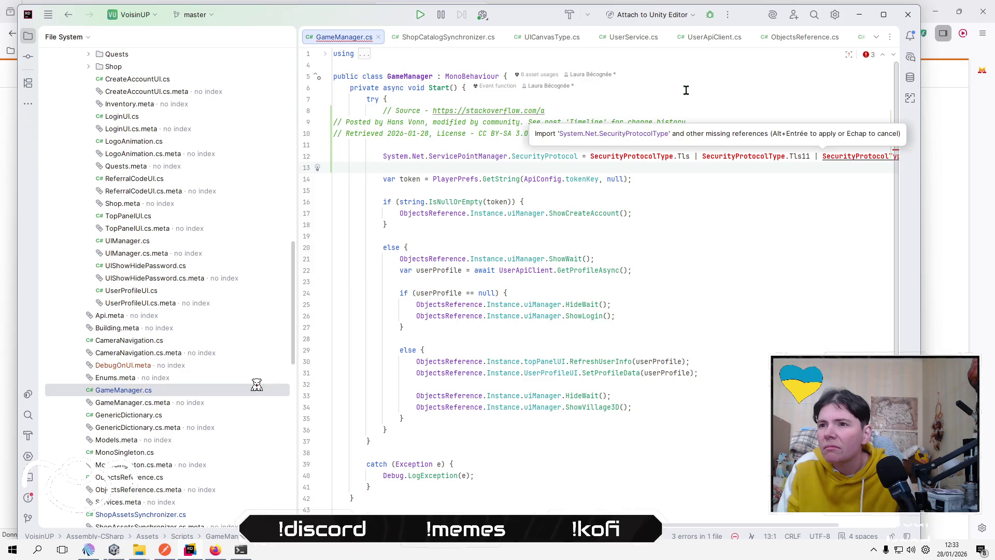
{"action": "key", "text": "Up"}
{"action": "key", "text": "shift+Up"}
{"action": "key", "text": "shift+Up"}
{"action": "key", "text": "shift+Up"}
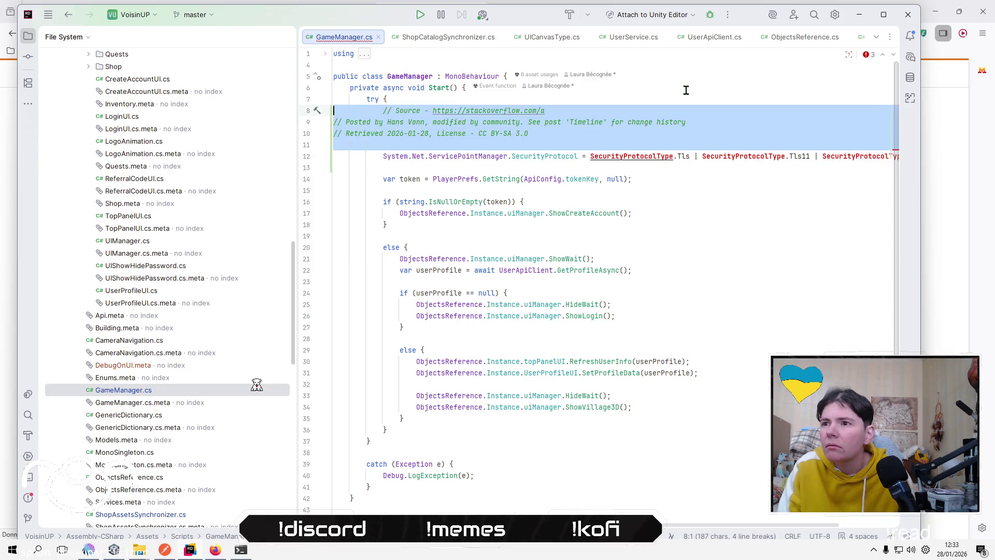
{"action": "key", "text": "BackSpace"}
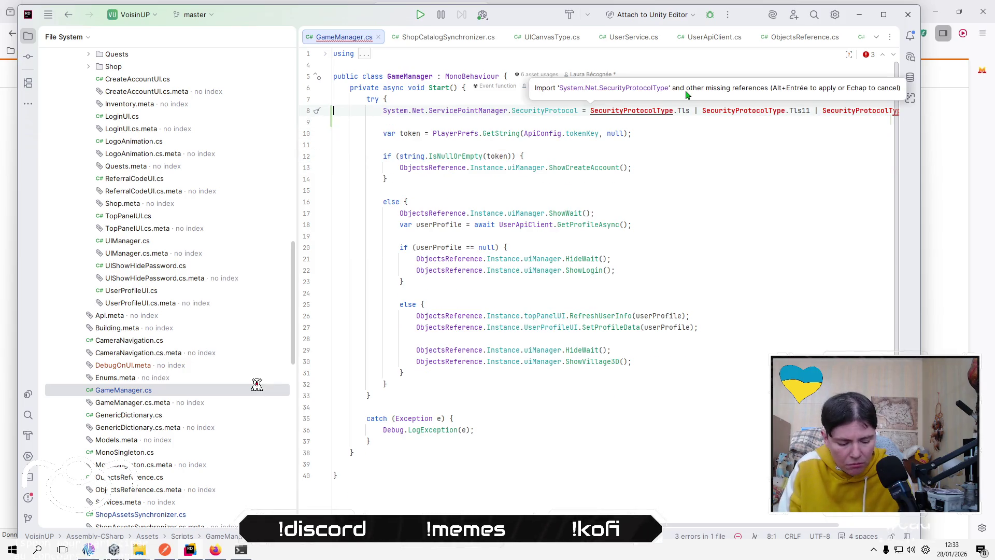
Import System.Net and remove the now-redundant System.Net qualifier from the TLS line.
{"action": "key", "text": "alt+Return"}
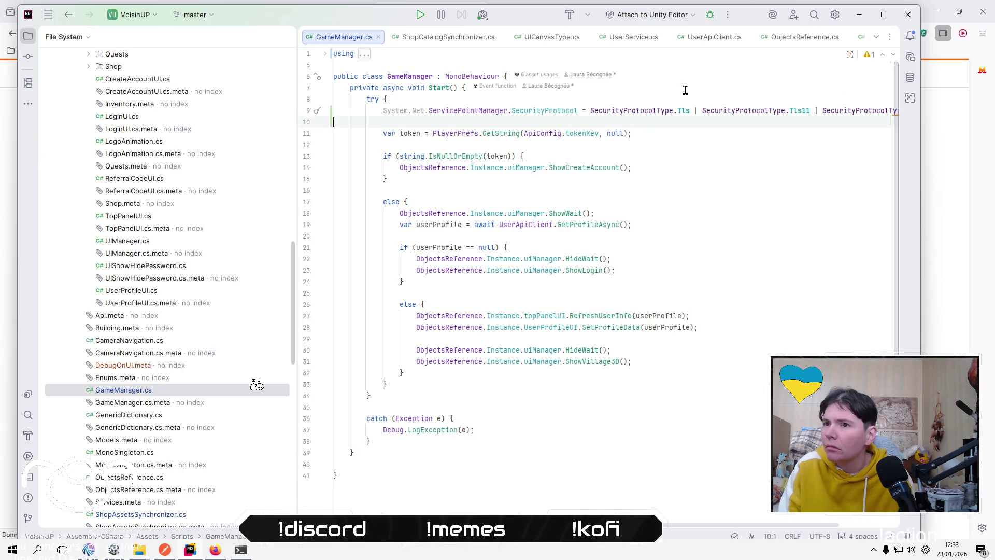
{"action": "key", "text": "ctrl+Right"}
{"action": "key", "text": "ctrl+Right"}
{"action": "key", "text": "ctrl+Right"}
{"action": "key", "text": "ctrl+shift+Left"}
{"action": "key", "text": "ctrl+shift+Left"}
{"action": "key", "text": "ctrl+shift+Left"}
{"action": "key", "text": "Delete"}
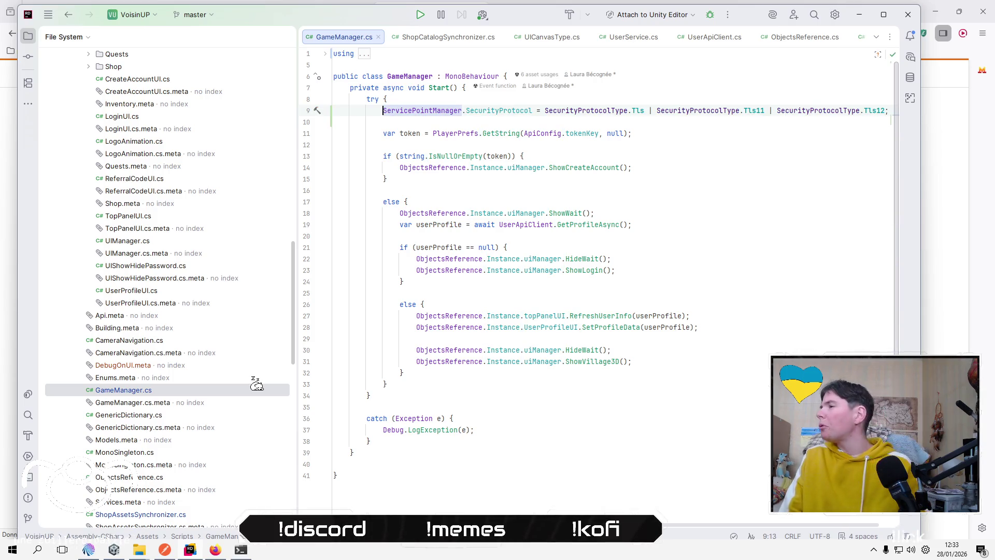
{"action": "key", "text": "Home"}
{"action": "key", "text": "Up"}
{"action": "key", "text": "Down"}
{"action": "key", "text": "Down"}
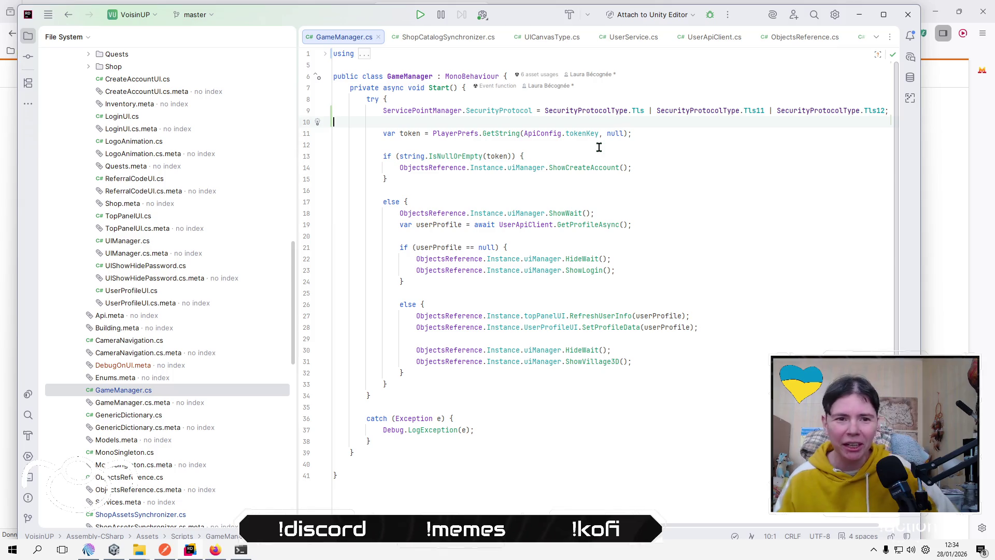
Look over the token check and rest of Start, then bring up the Unity Editor.
{"action": "left_click", "coordinate": [622, 129]}
{"action": "left_click", "coordinate": [640, 156]}
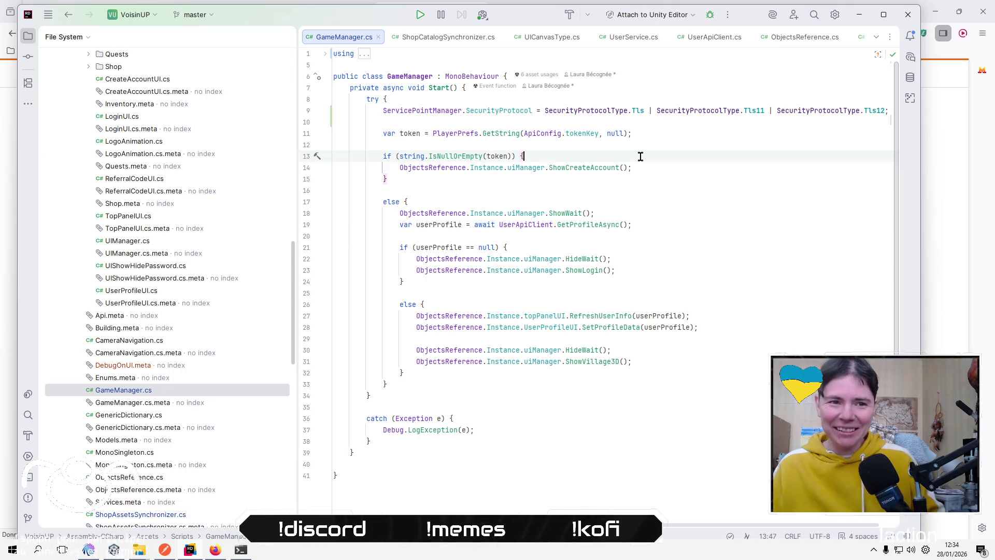
{"action": "left_click", "coordinate": [690, 191]}
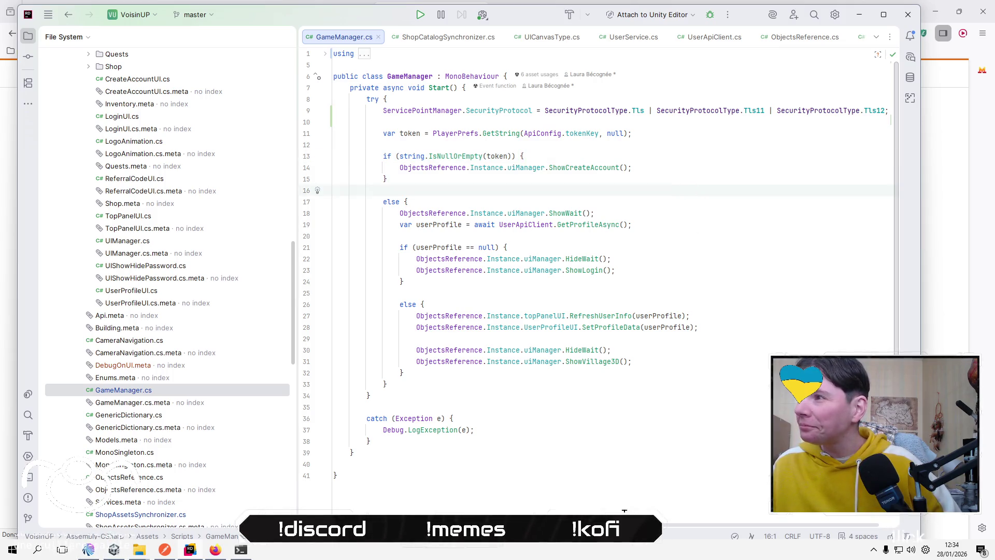
{"action": "left_click", "coordinate": [621, 396]}
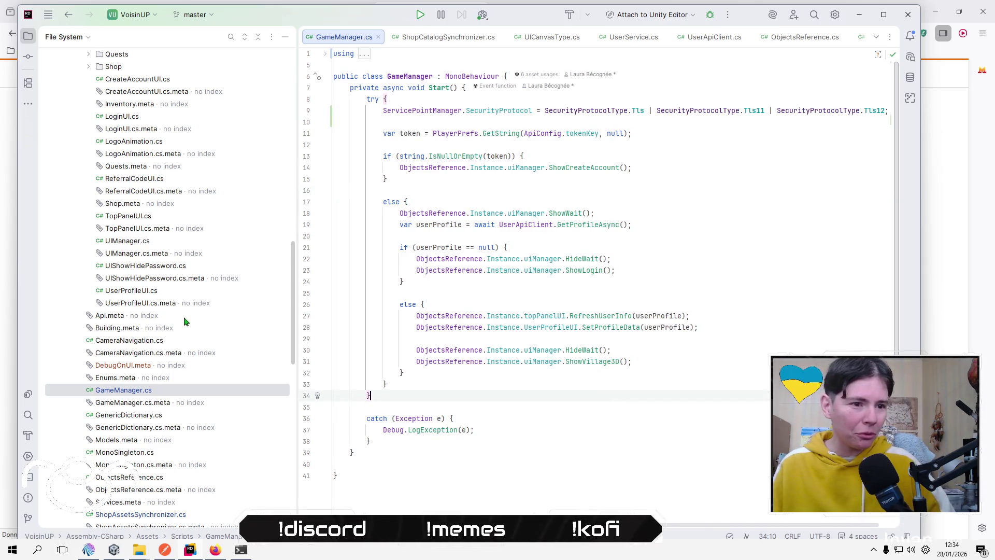
{"action": "left_click", "coordinate": [118, 552]}
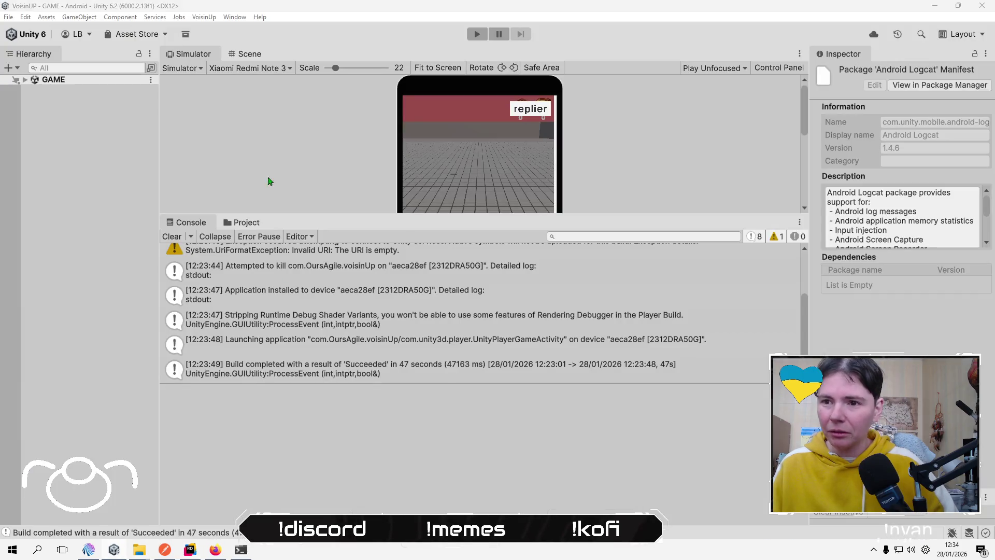
Patch And Run the Android build on the connected Redmi phone via File > Build Profiles.
{"action": "left_click", "coordinate": [8, 16]}
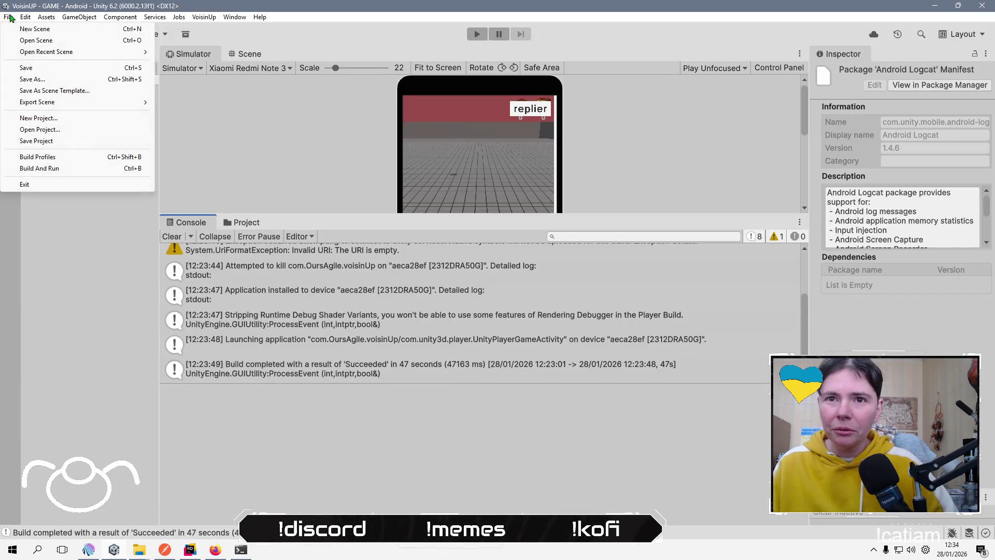
{"action": "left_click", "coordinate": [89, 158]}
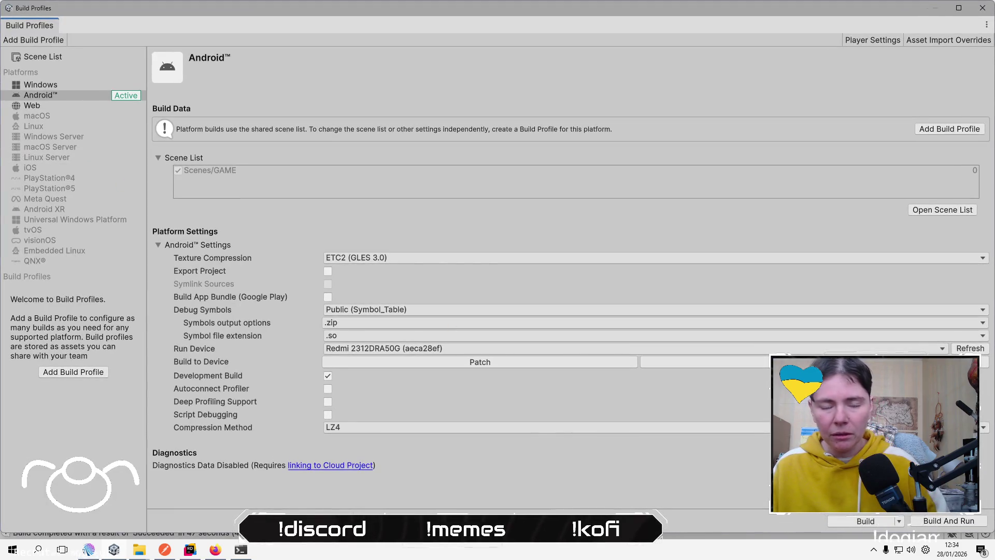
{"action": "left_click", "coordinate": [814, 361]}
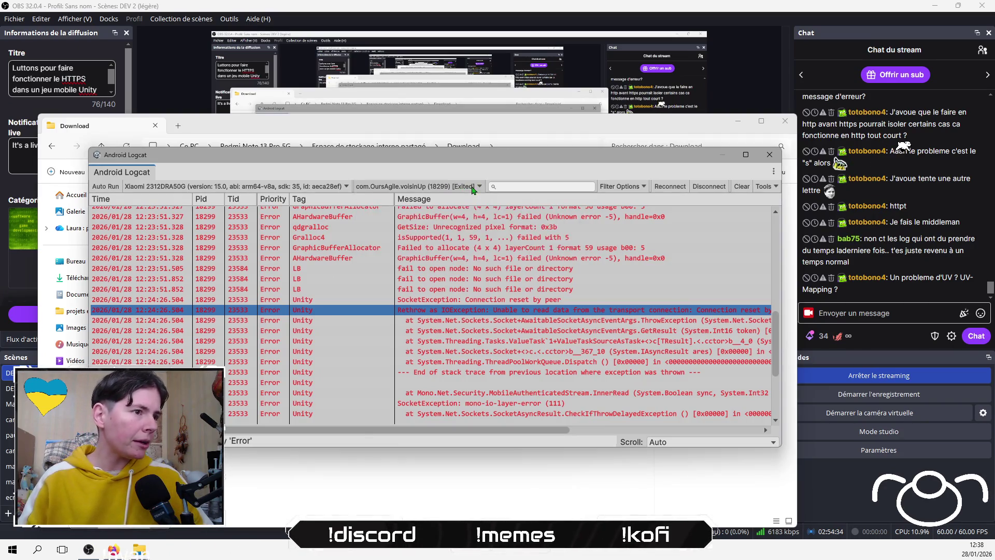
Follow process com.OursAgile.voisinUp (29475) in Logcat, then close the Build Profiles window.
{"action": "left_click", "coordinate": [480, 186]}
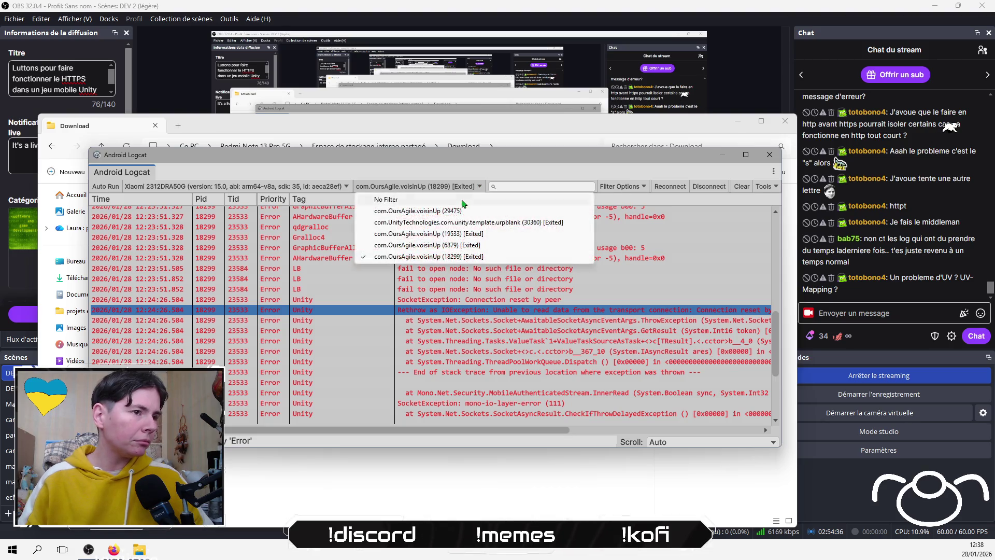
{"action": "left_click", "coordinate": [452, 210]}
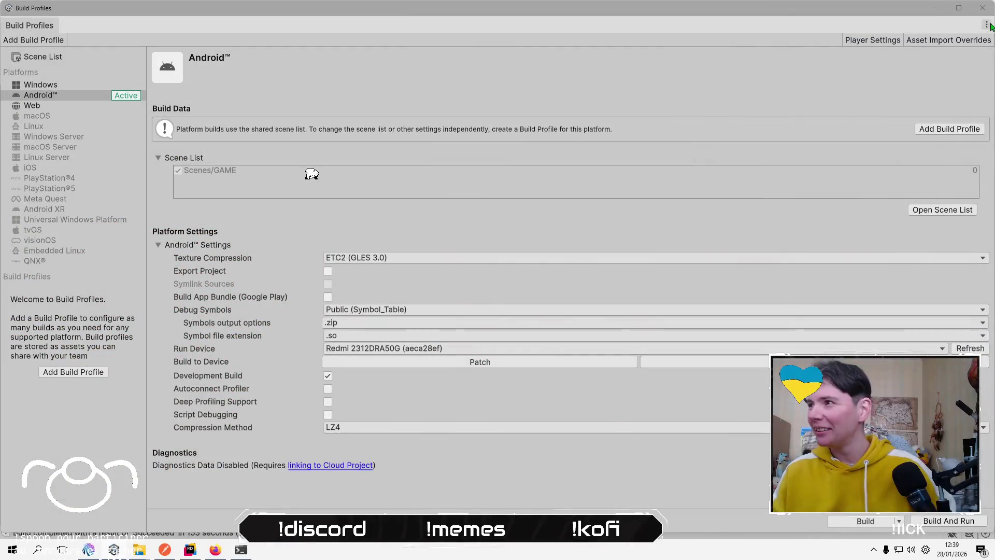
{"action": "left_click", "coordinate": [982, 8]}
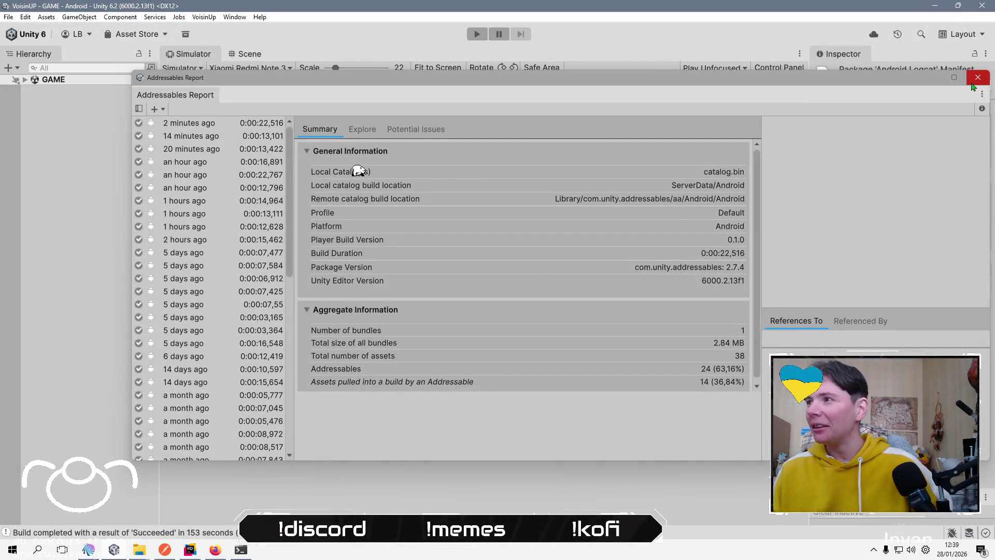
Close the Addressables Report and copy the failing CloudFront url error line from Logcat.
{"action": "left_click", "coordinate": [973, 81]}
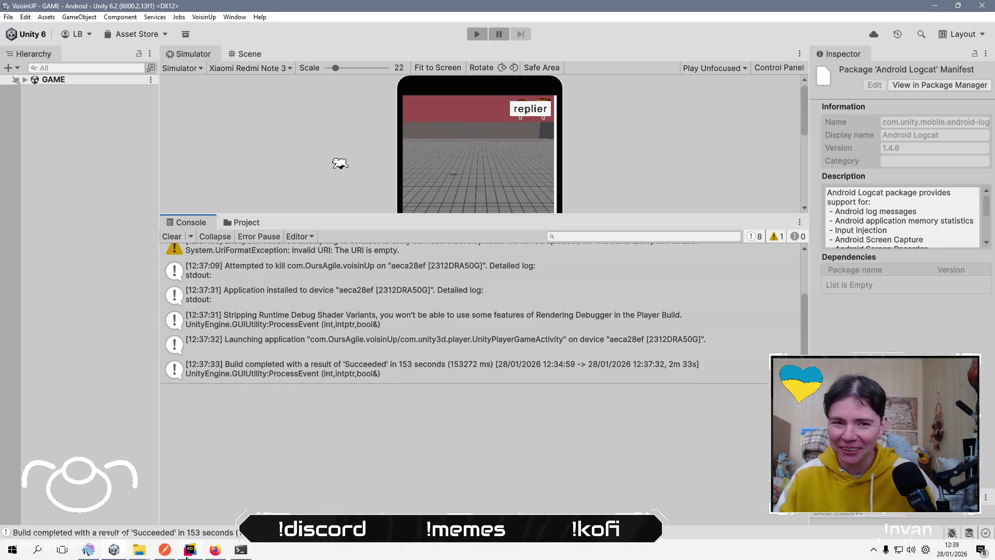
{"action": "left_click", "coordinate": [188, 552]}
{"action": "left_click", "coordinate": [616, 291]}
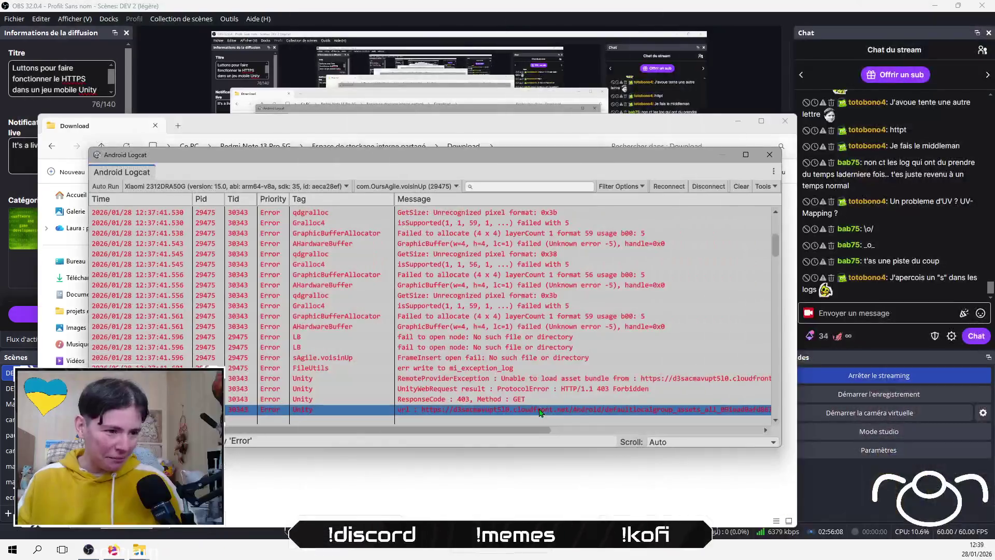
{"action": "right_click", "coordinate": [539, 412]}
{"action": "left_click", "coordinate": [581, 415]}
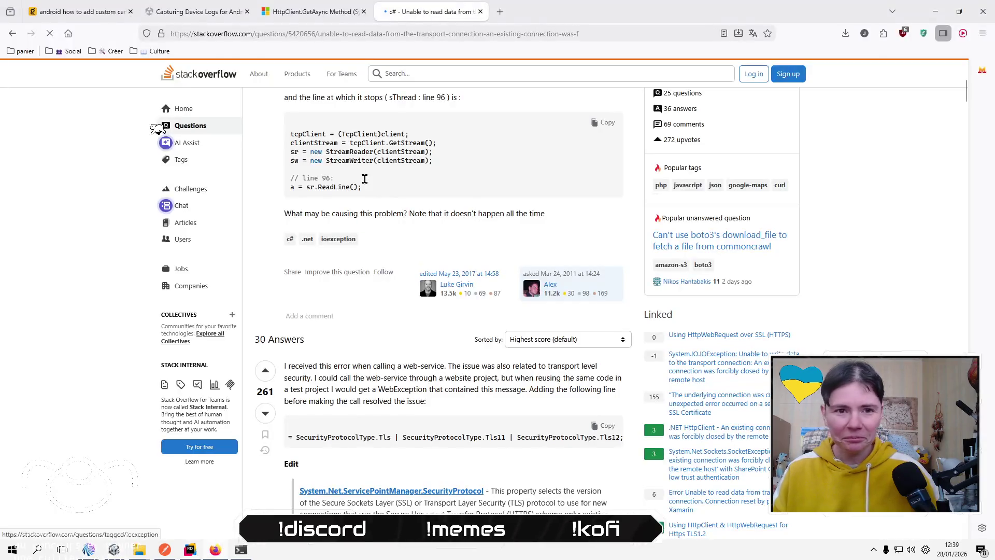
Load the failing asset URL from the log line in a new Firefox tab.
{"action": "left_click", "coordinate": [500, 11]}
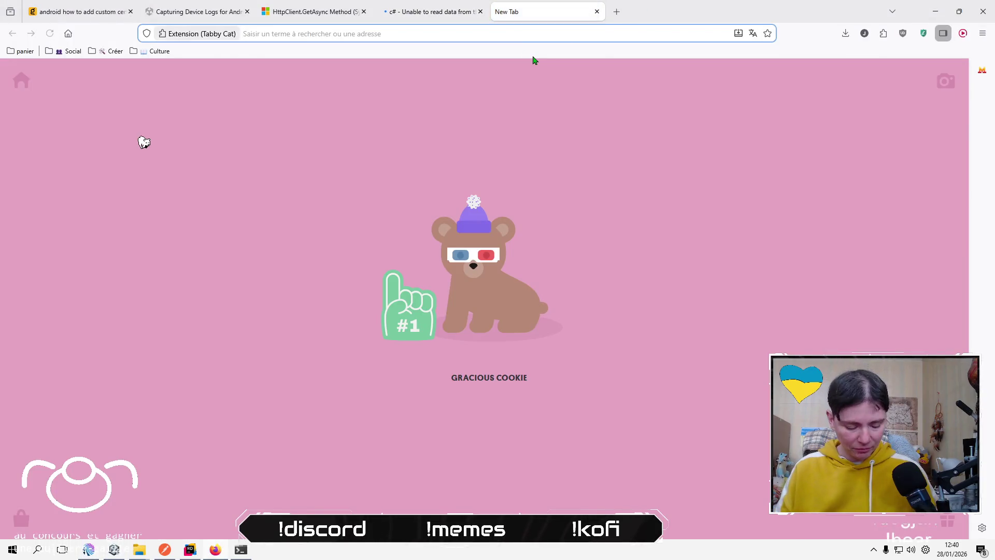
{"action": "key", "text": "ctrl+v"}
{"action": "key", "text": "Home"}
{"action": "key", "text": "shift+Right"}
{"action": "key", "text": "shift+Right"}
{"action": "key", "text": "shift+Right"}
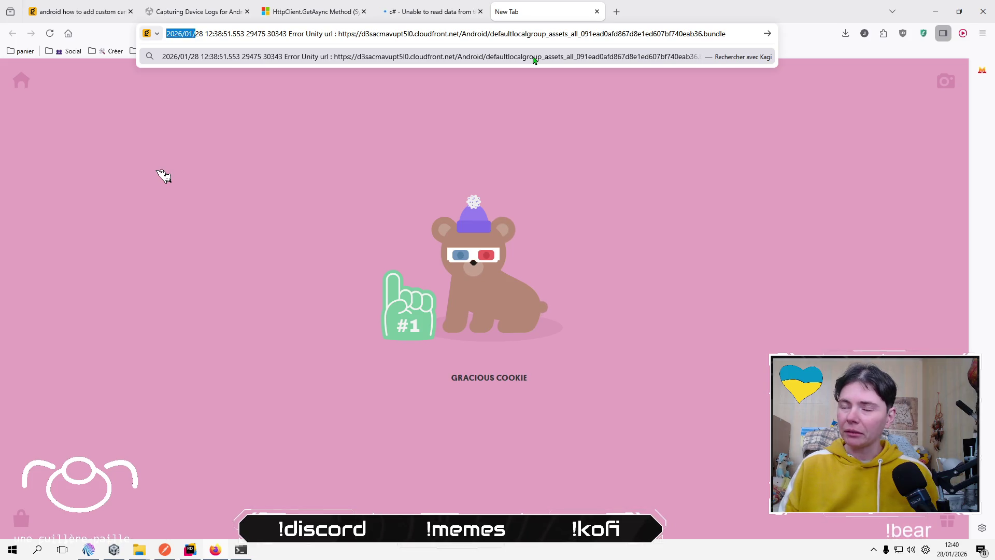
{"action": "key", "text": "shift+Right"}
{"action": "key", "text": "shift+Right"}
{"action": "key", "text": "shift+Right"}
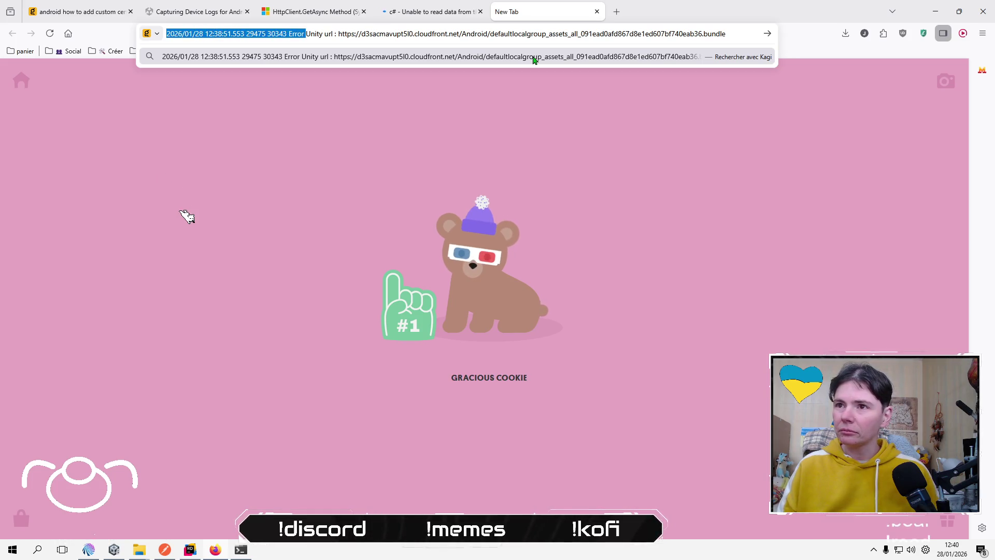
{"action": "key", "text": "shift+Right"}
{"action": "key", "text": "shift+Right"}
{"action": "key", "text": "shift+Right"}
{"action": "key", "text": "BackSpace"}
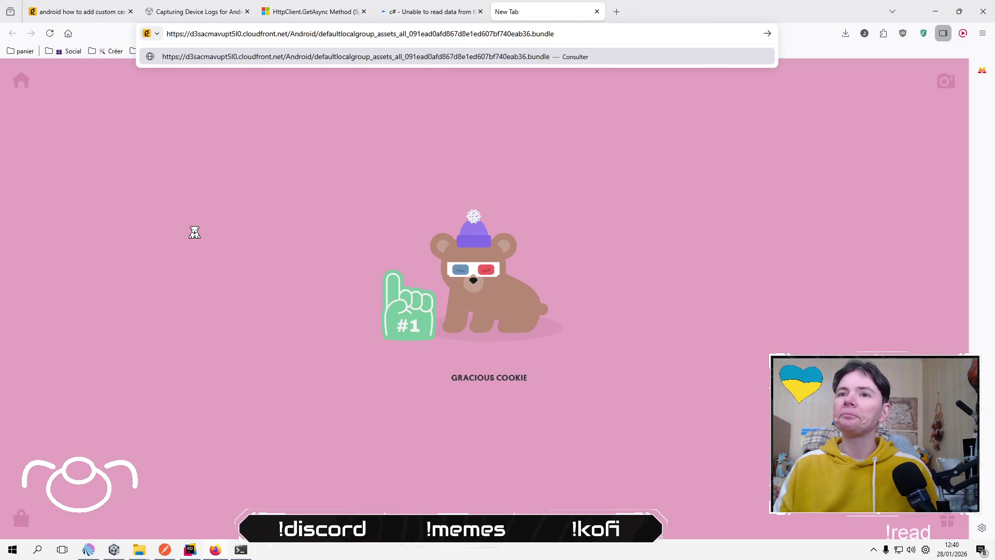
{"action": "key", "text": "Return"}
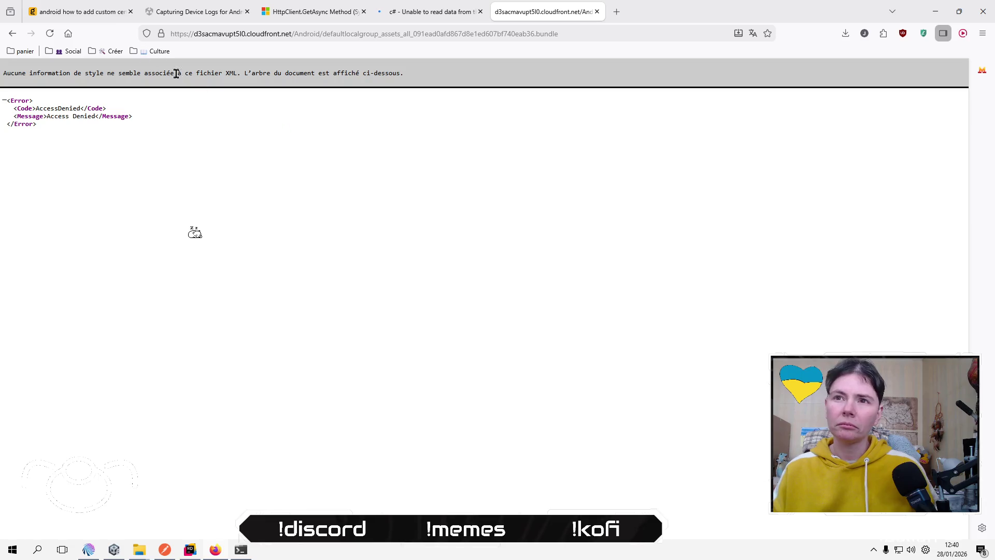
Download the site's *.cloudfront.net certificate as the PEM file cloudfront-net.pem.
{"action": "left_click", "coordinate": [161, 35]}
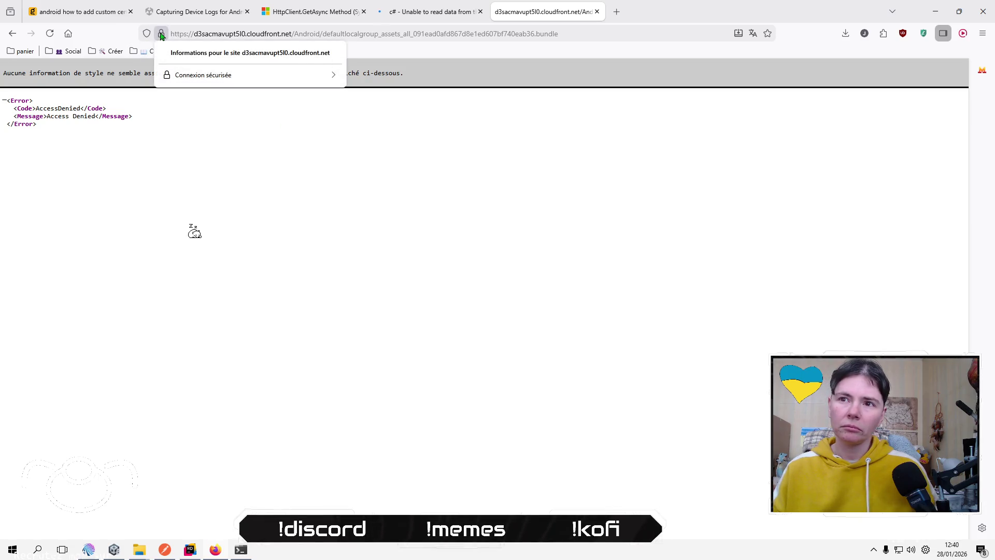
{"action": "left_click", "coordinate": [224, 76]}
{"action": "left_click", "coordinate": [223, 118]}
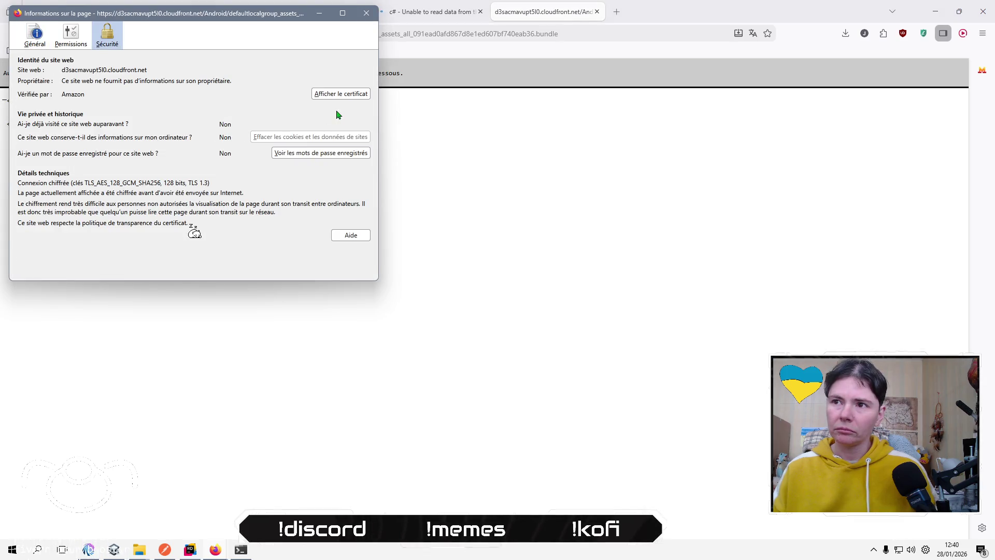
{"action": "left_click", "coordinate": [341, 94]}
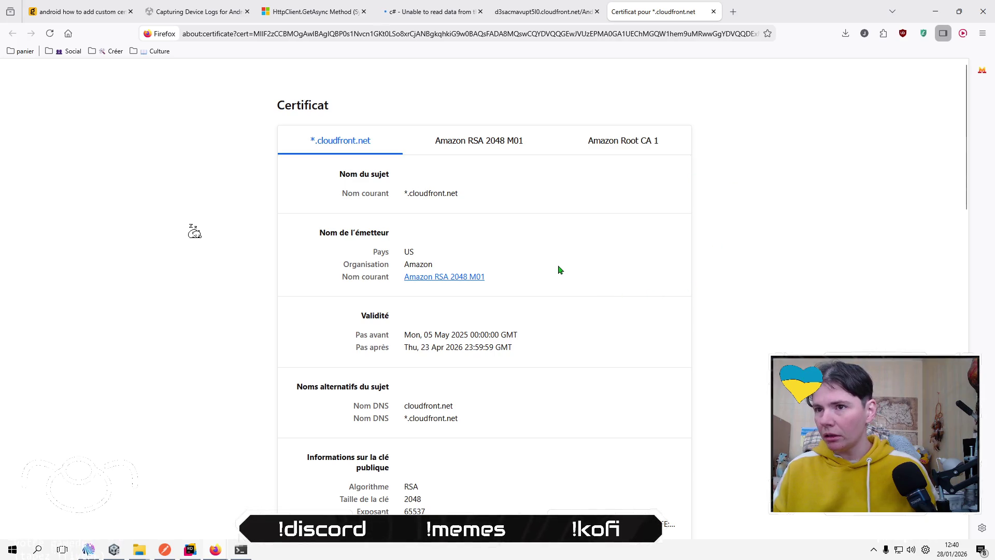
{"action": "scroll", "coordinate": [559, 269], "scroll_direction": "down", "scroll_amount": 3}
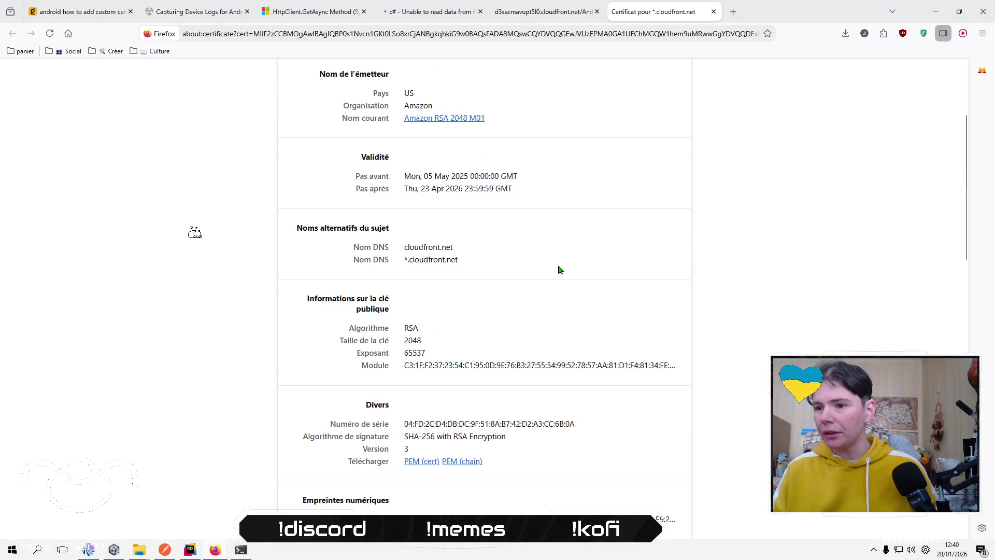
{"action": "left_click", "coordinate": [427, 463]}
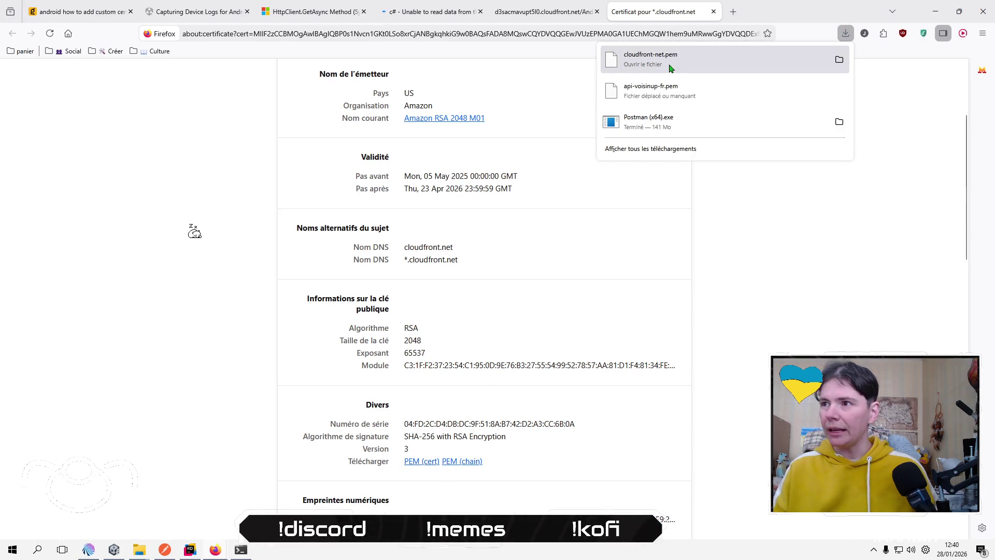
{"action": "left_click", "coordinate": [839, 59]}
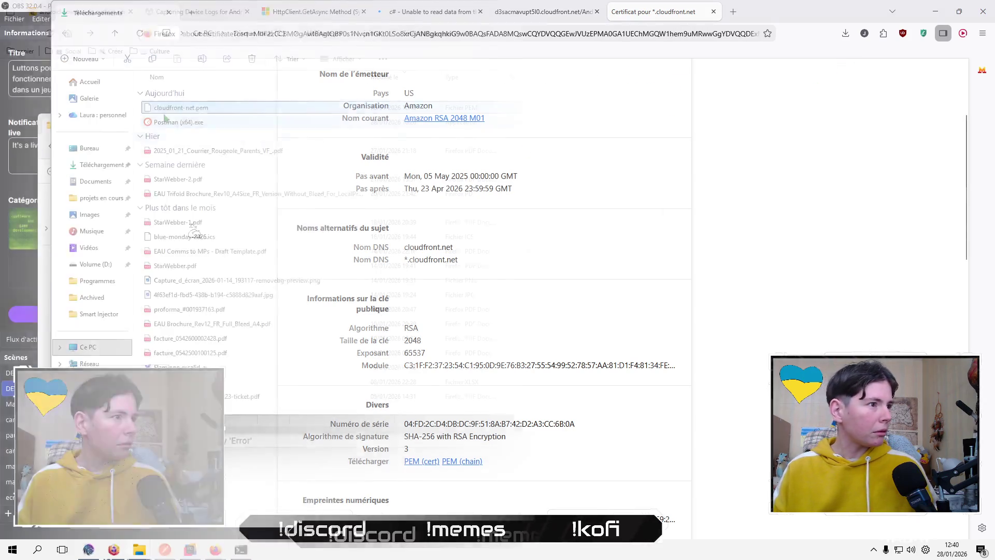
Rename cloudfront-net.pem in Downloads to cloudfront_net.pem.
{"action": "key", "text": "F2"}
{"action": "key", "text": "ctrl+Left"}
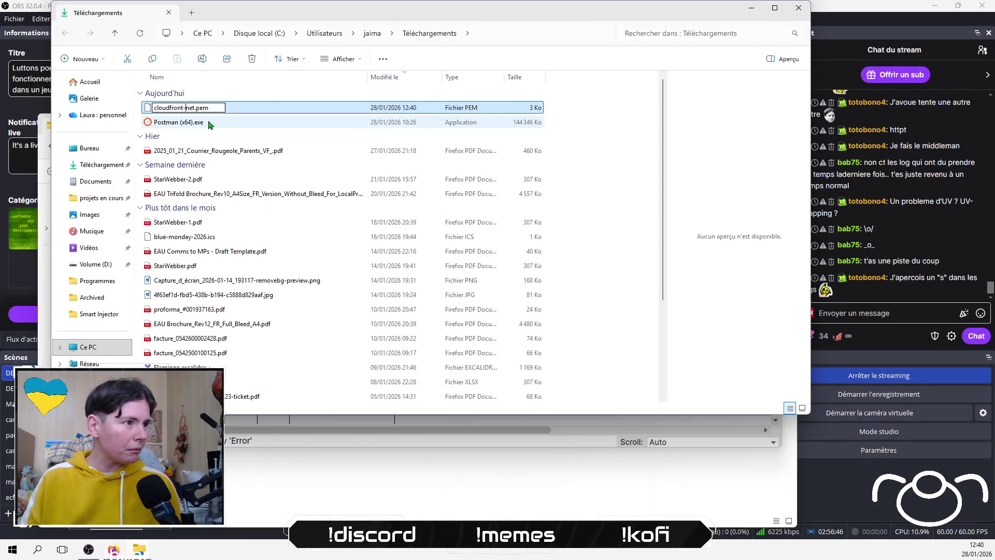
{"action": "key", "text": "BackSpace"}
{"action": "type", "text": "_"}
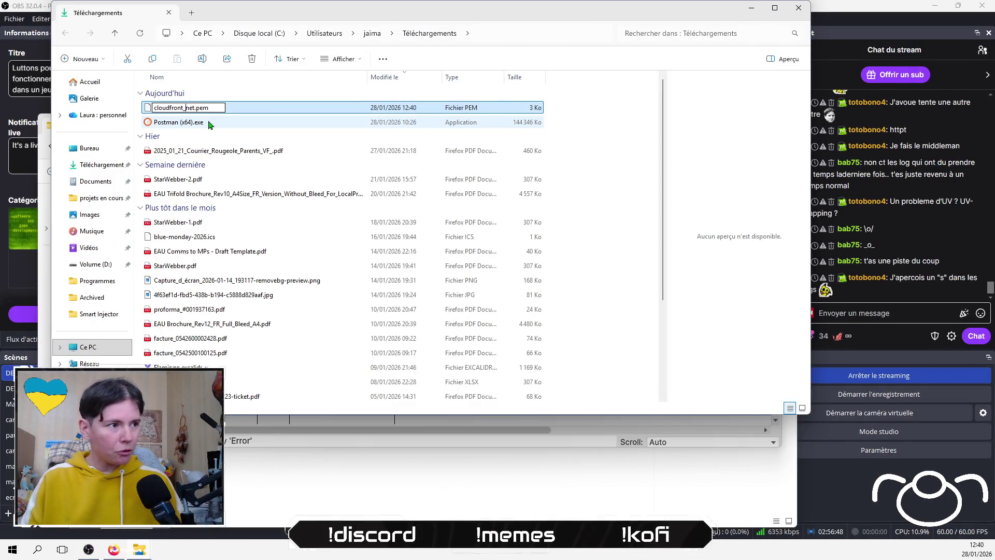
{"action": "key", "text": "Return"}
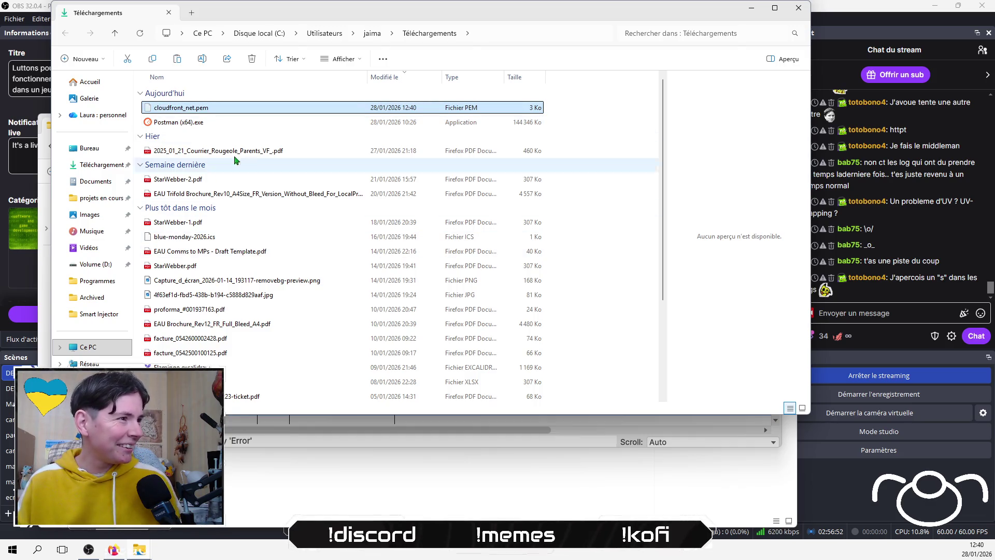
{"action": "left_click", "coordinate": [232, 124]}
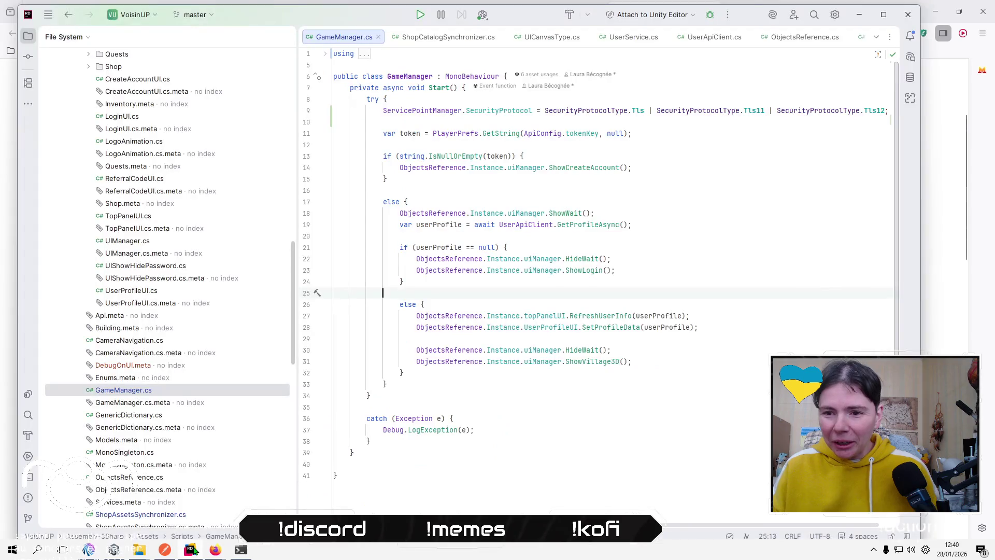
Open the project's res/raw folder in File Explorer to see its certificate file.
{"action": "scroll", "coordinate": [185, 396], "scroll_direction": "up", "scroll_amount": 15}
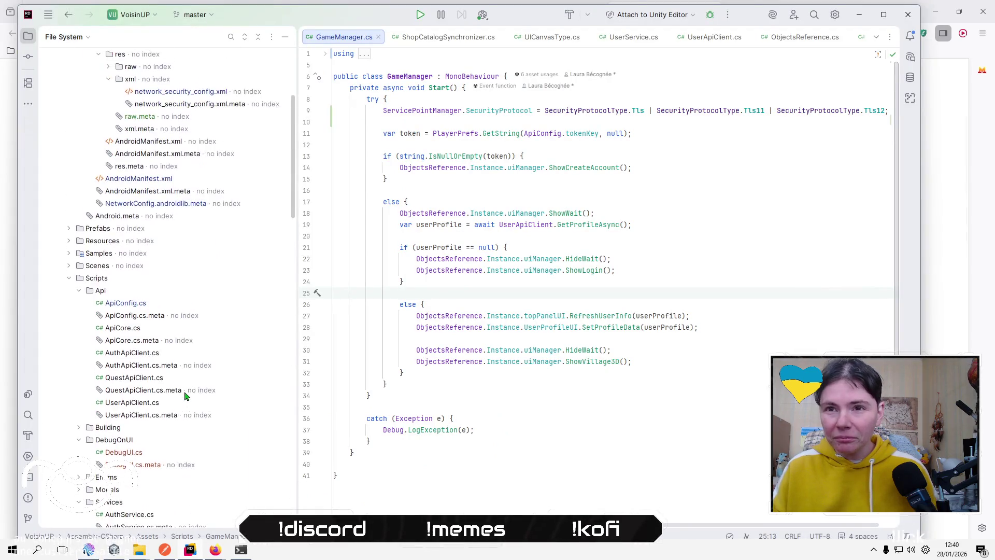
{"action": "scroll", "coordinate": [185, 395], "scroll_direction": "up", "scroll_amount": 1}
{"action": "left_click", "coordinate": [134, 244]}
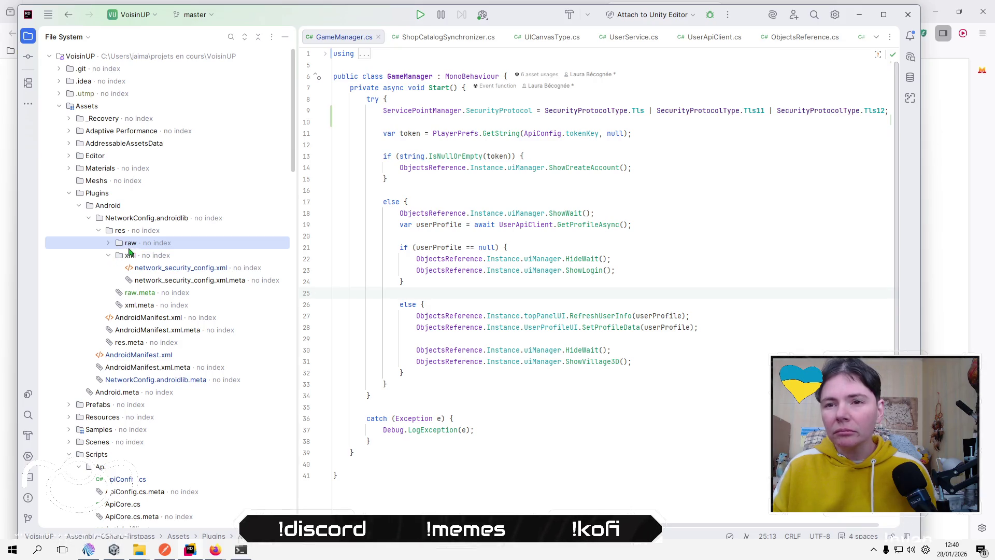
{"action": "right_click", "coordinate": [132, 243]}
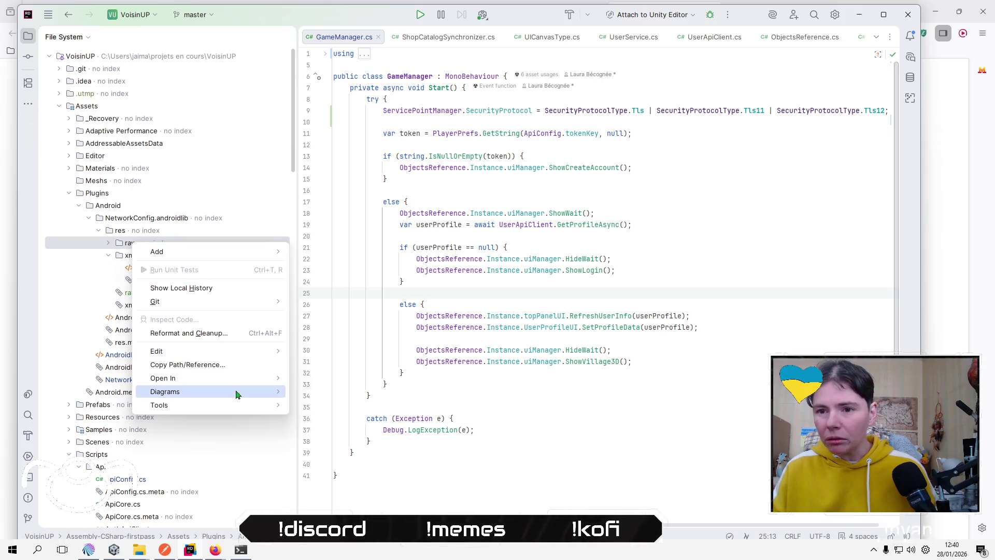
{"action": "mouse_move", "coordinate": [251, 381]}
{"action": "left_click", "coordinate": [318, 378]}
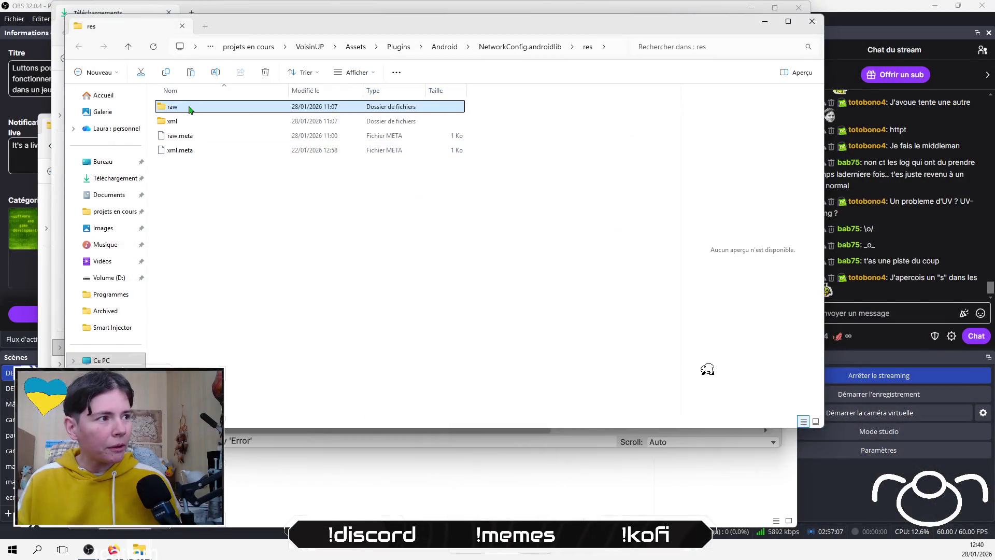
{"action": "double_click", "coordinate": [189, 105]}
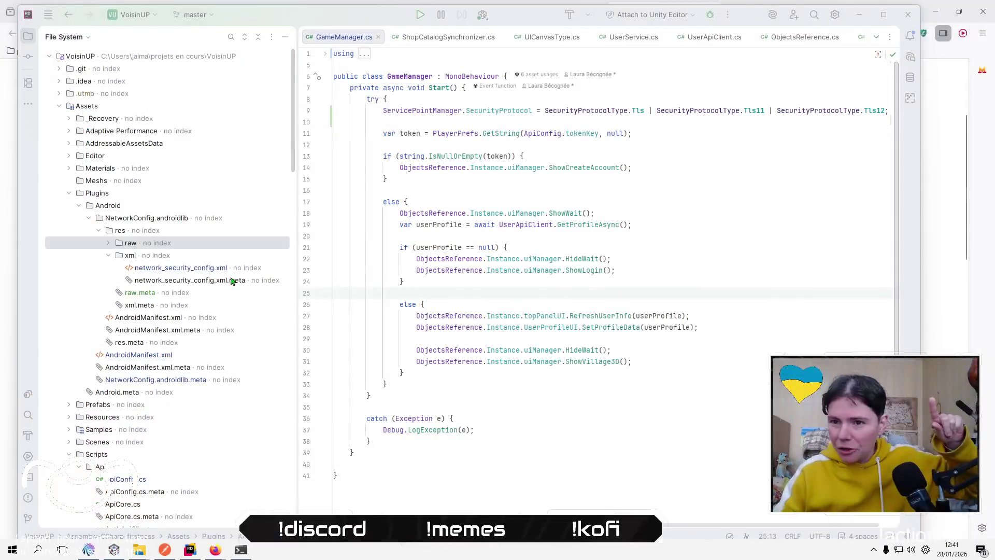
{"action": "double_click", "coordinate": [222, 267]}
{"action": "left_click", "coordinate": [579, 145]}
{"action": "key", "text": "Return"}
{"action": "key", "text": "Up"}
{"action": "key", "text": "shift+End"}
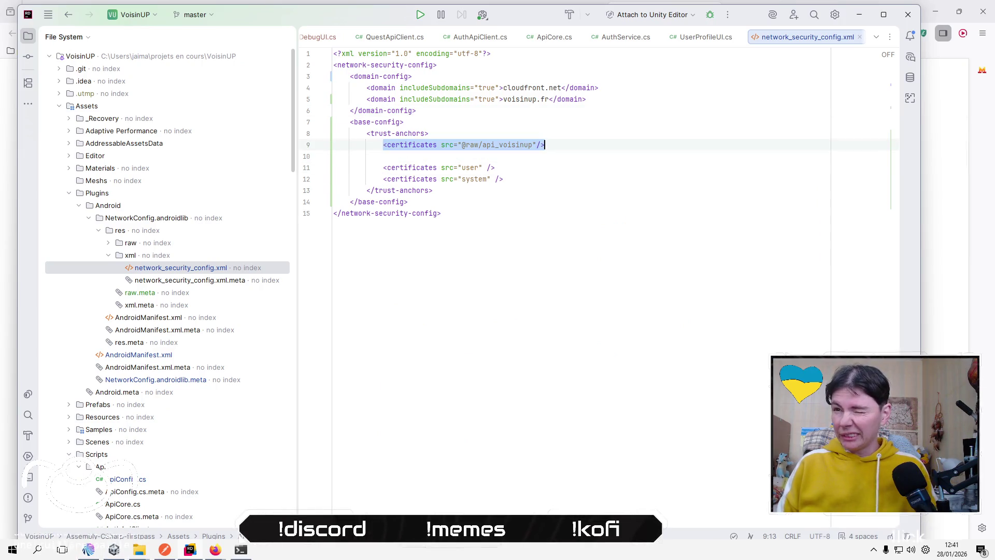
{"action": "key", "text": "ctrl+c"}
{"action": "key", "text": "Down"}
{"action": "key", "text": "ctrl+v"}
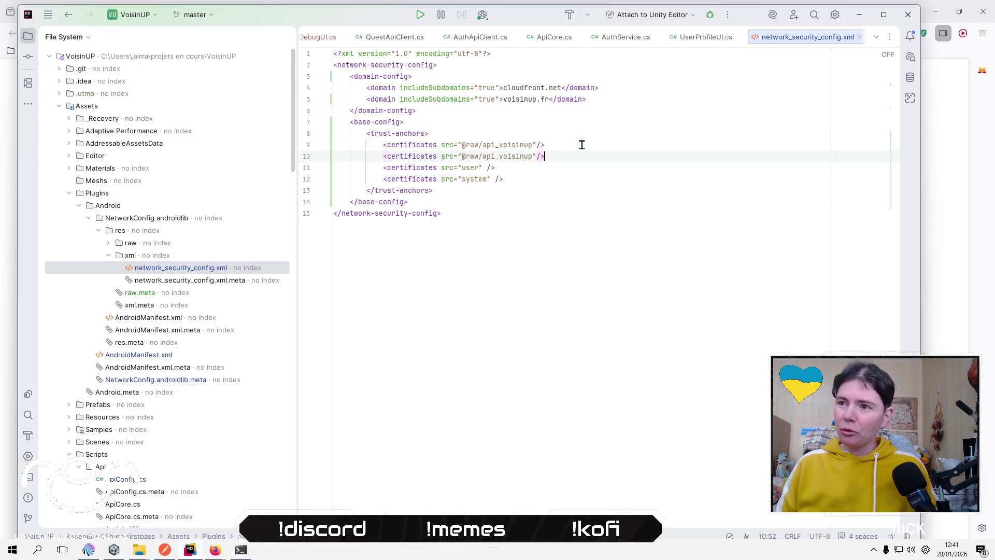